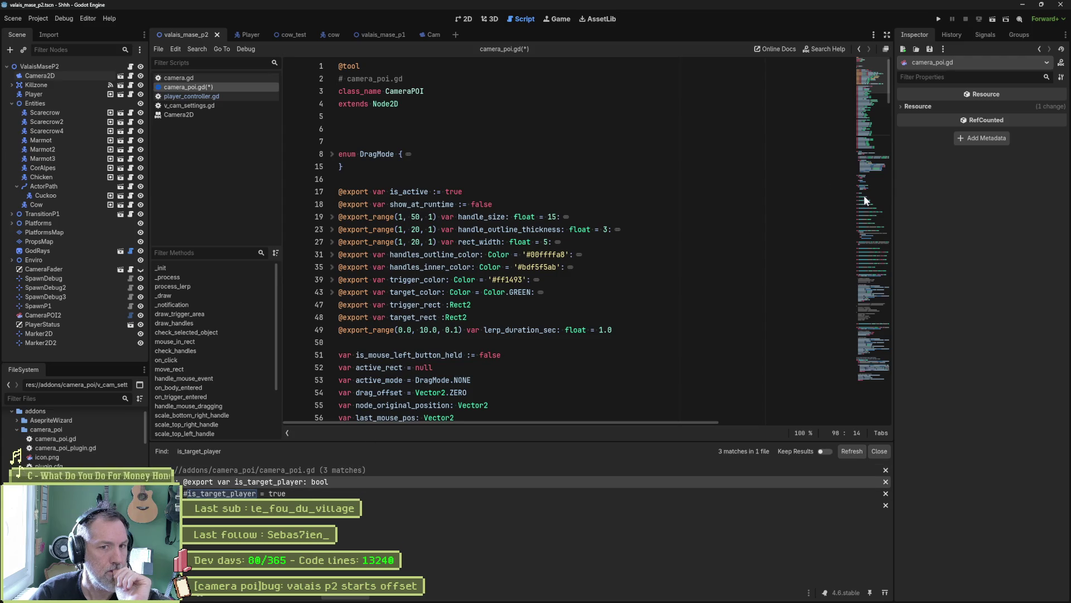
Jump via the minimap to lerp_camera_to_player and highlight target_rect on line 426
left_click(866, 165)
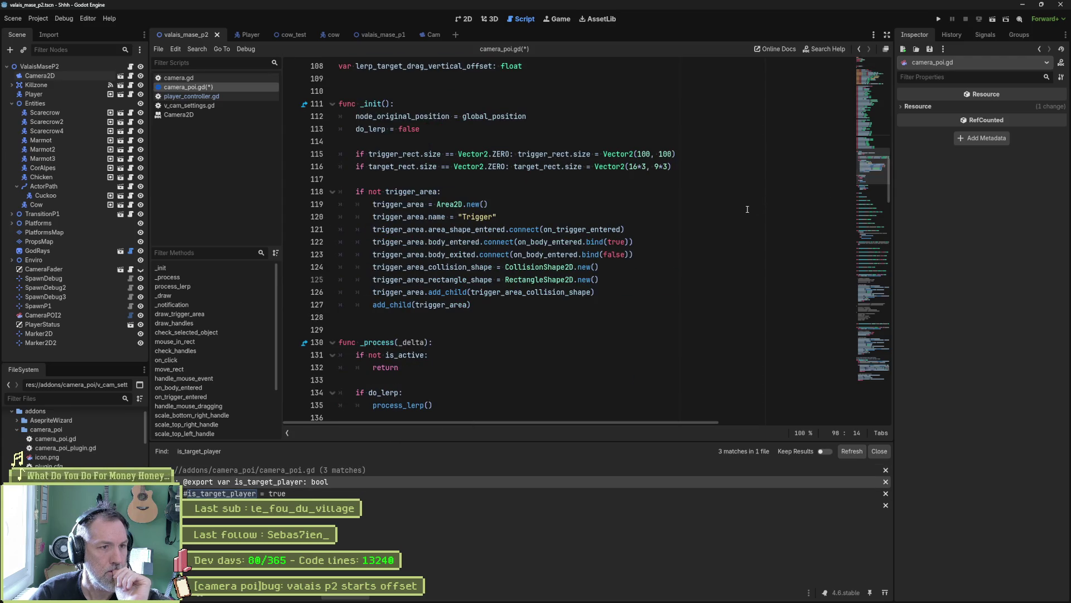
left_click(874, 292)
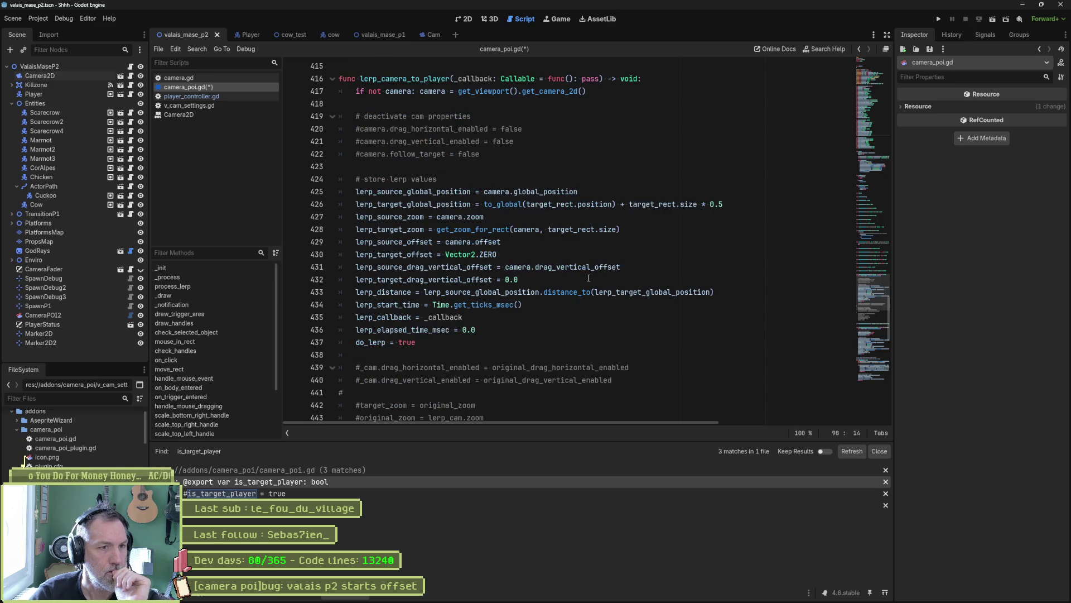
double_click(550, 204)
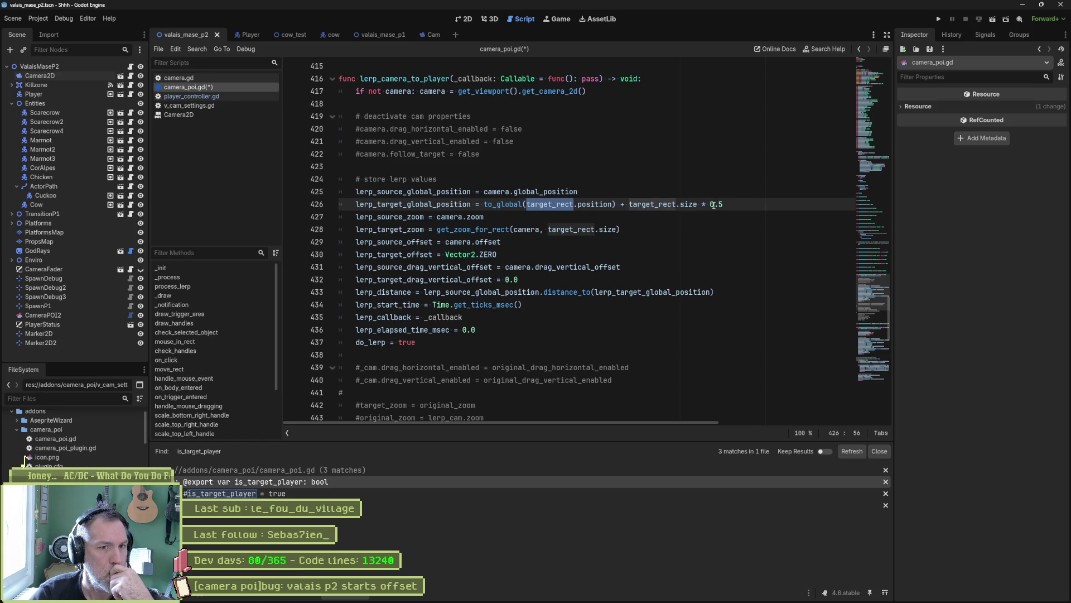
Delete '+ target_rect.size * 0.5' from line 426 and select target_rect.position
left_click_drag(721, 206, 619, 207)
key("Delete")
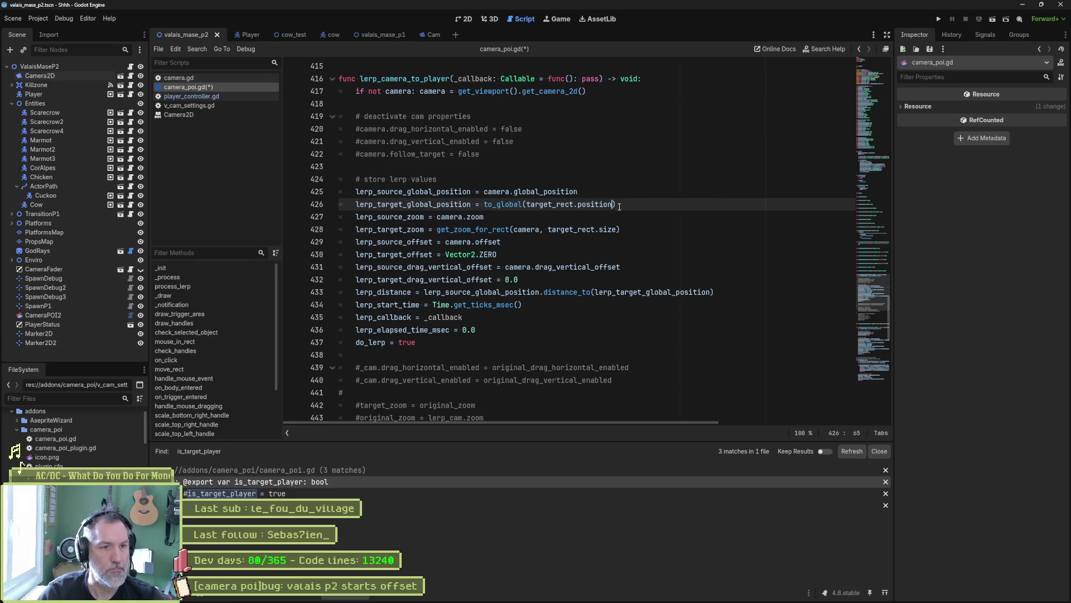
key("Right")
key("ctrl+Right")
key("ctrl+shift+Left")
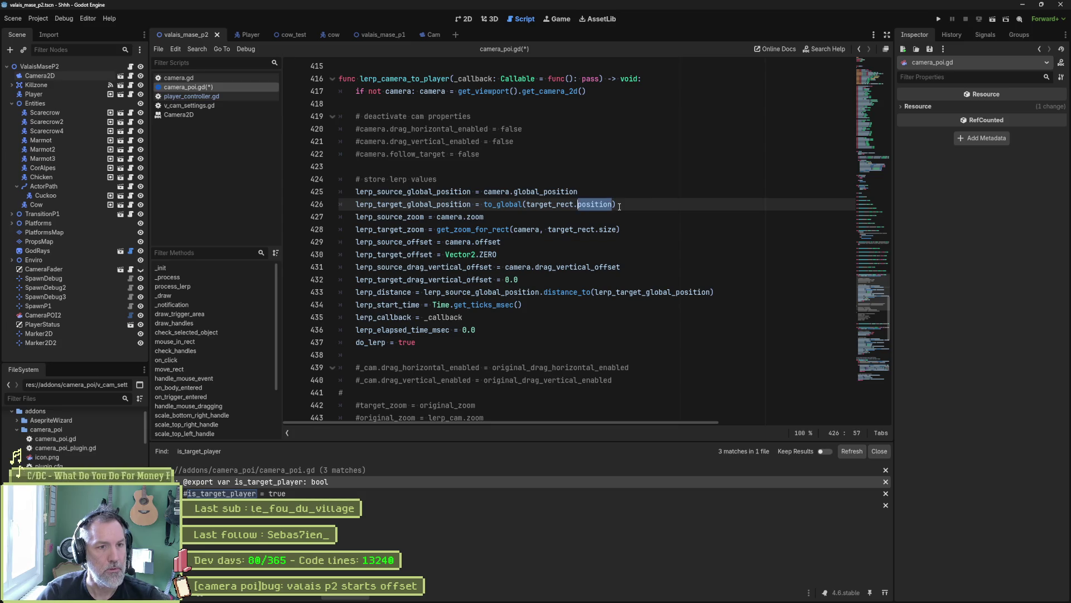
key("ctrl+shift+Left")
key("ctrl+shift+Left")
Replace it with GameManager.player.global_position and remove the to_global wrapper
type("Game")
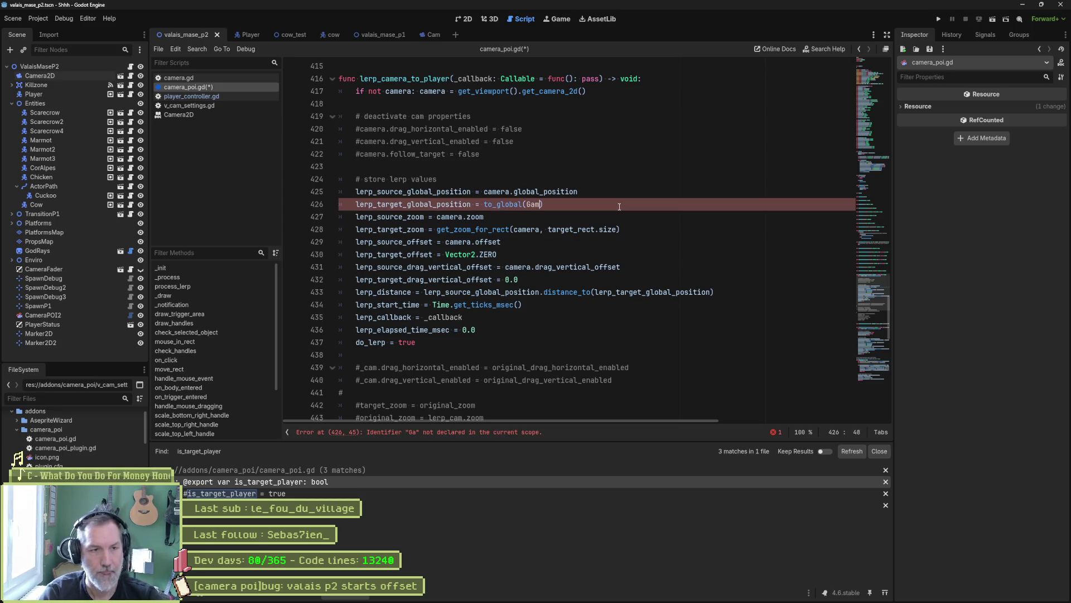
key("Down")
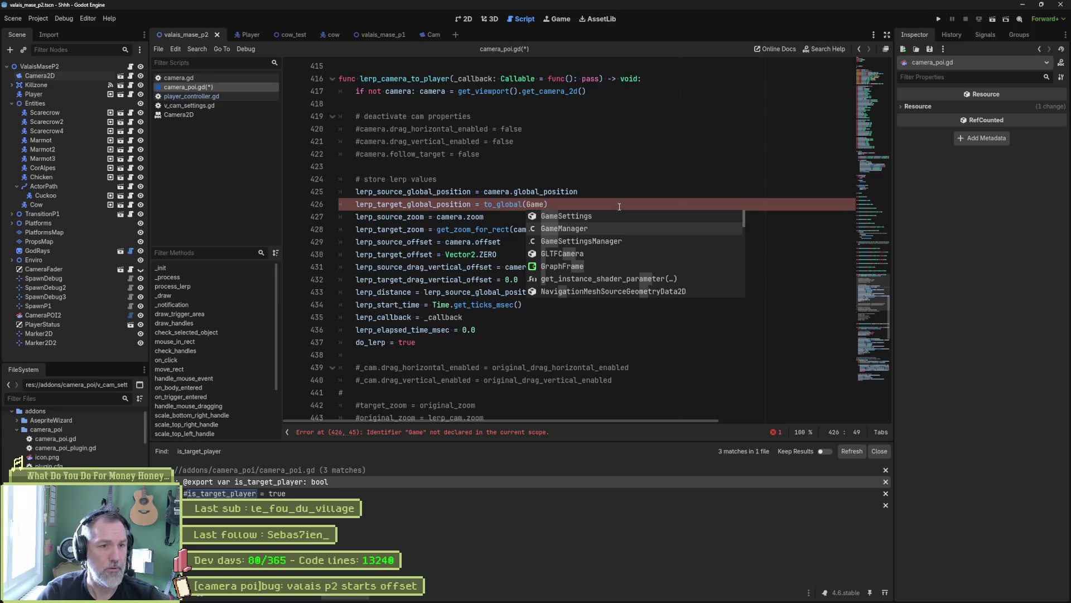
key("Return")
type(".pla")
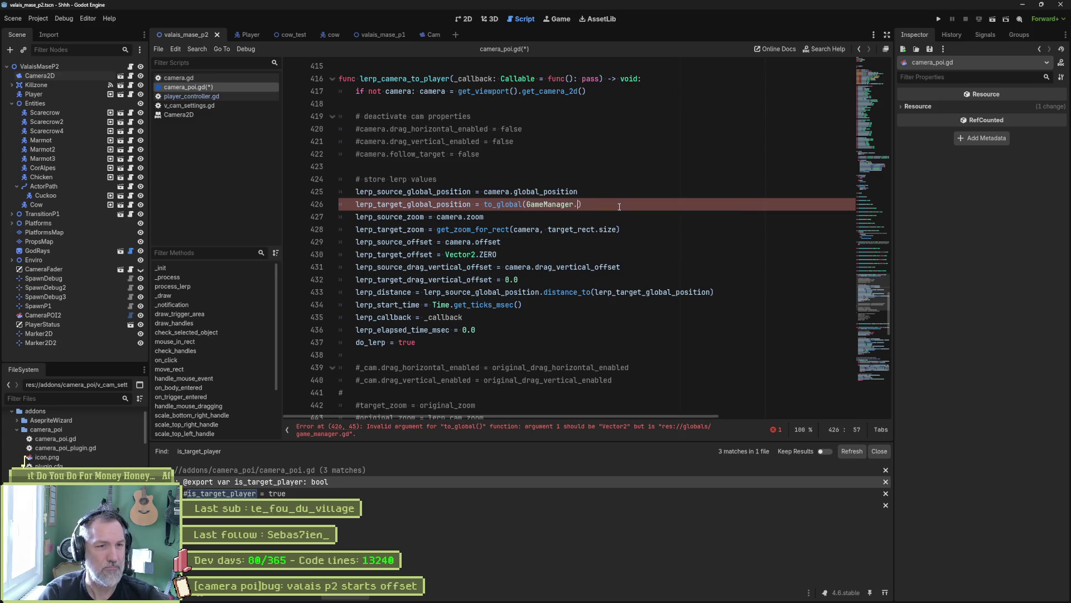
key("Return")
type(".glo")
key("Return")
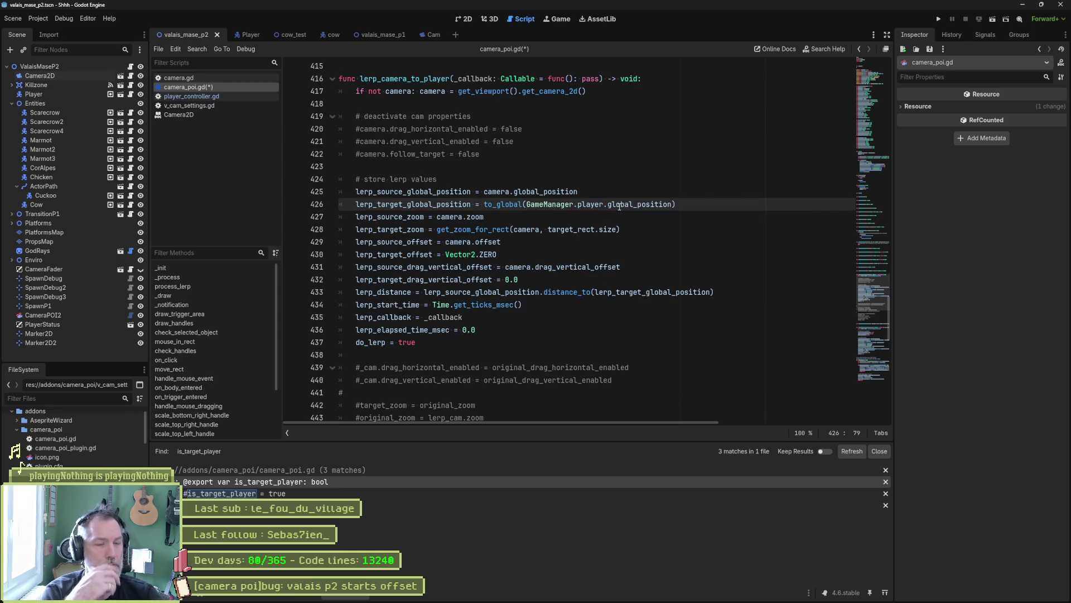
key("Delete")
key("ctrl+Left")
key("ctrl+Left")
key("ctrl+Left")
key("BackSpace")
key("BackSpace")
key("BackSpace")
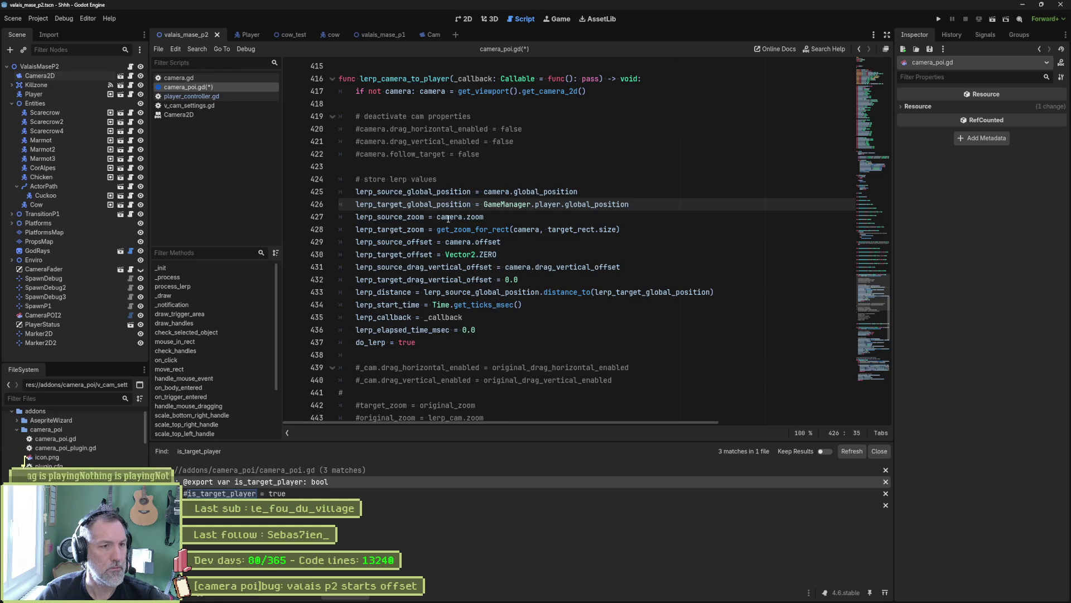
Overwrite the get_zoom_for_rect call on line 428 with cam_zo
mouse_move(448, 218)
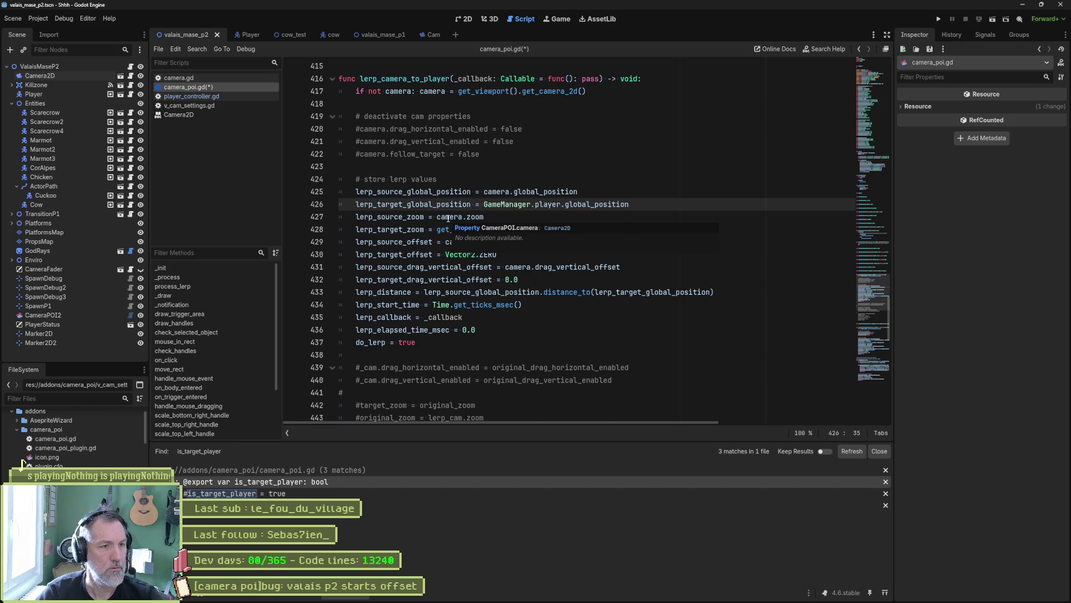
mouse_move(481, 217)
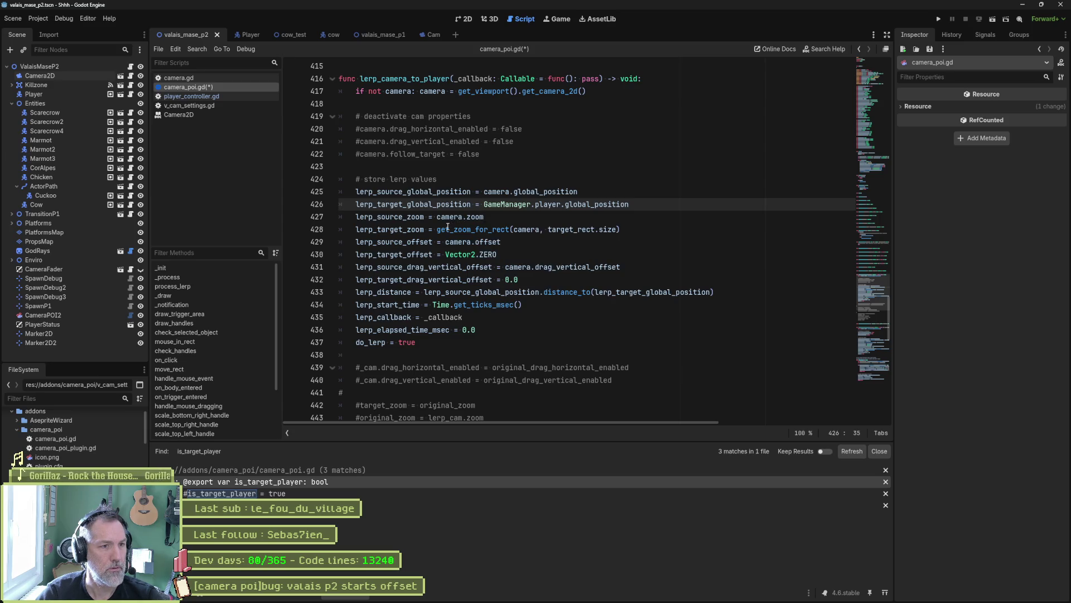
left_click_drag(438, 230, 619, 229)
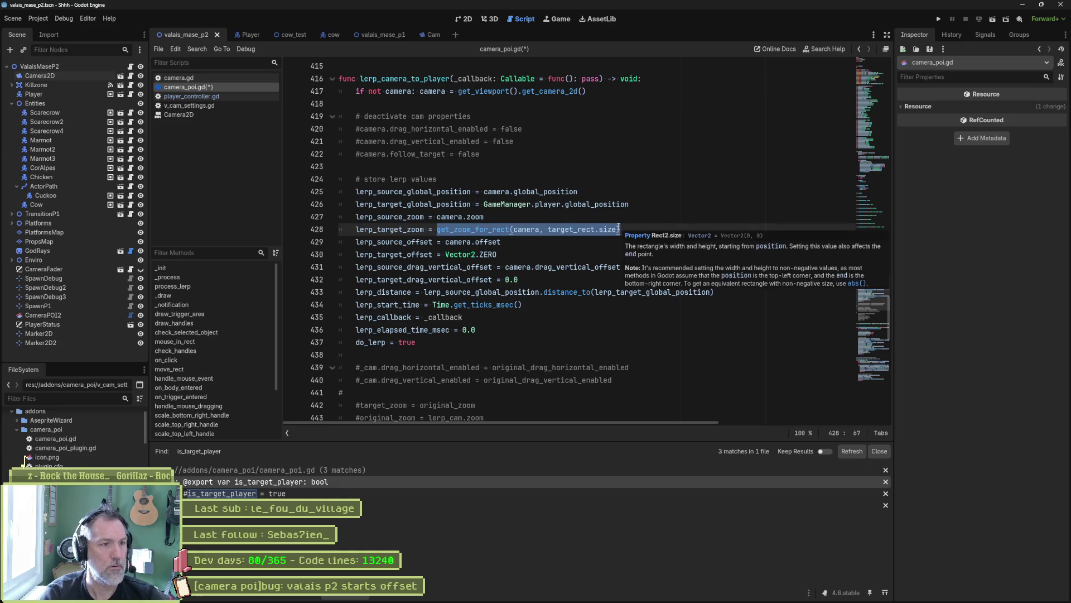
type("c")
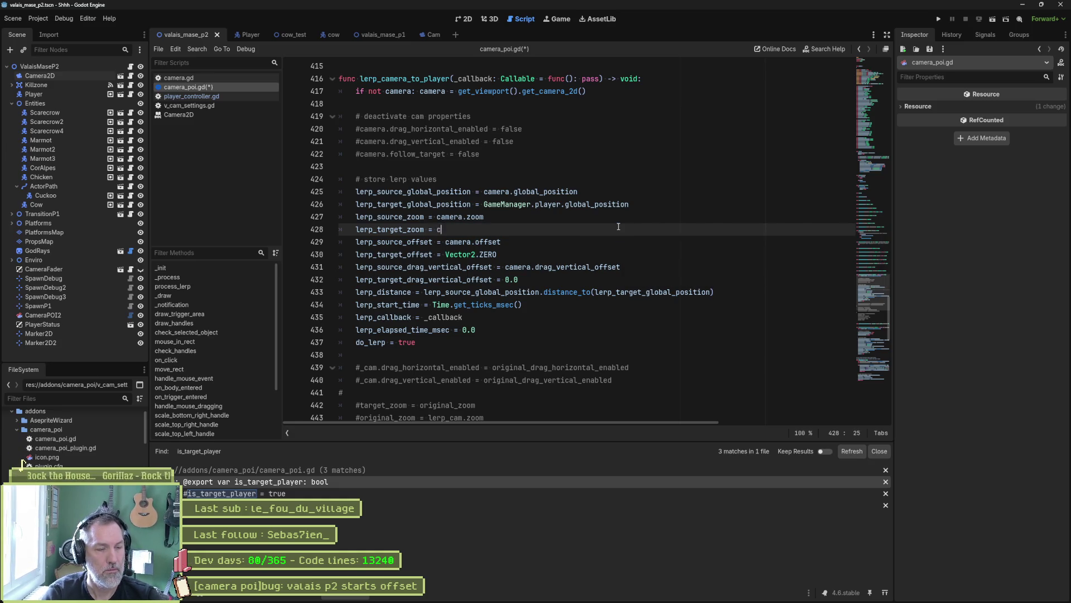
type("am_zo")
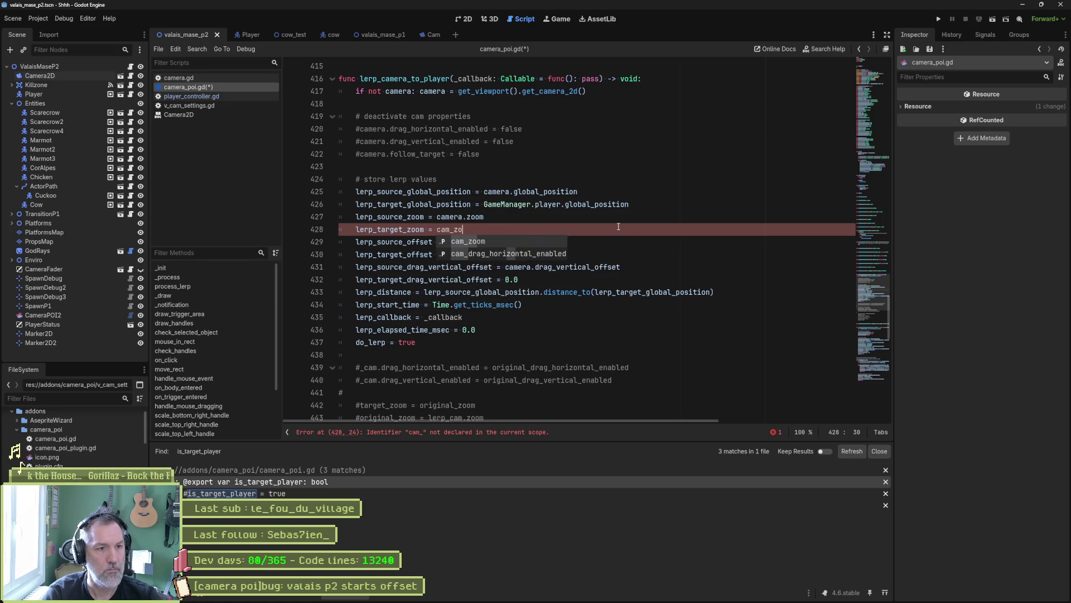
left_click(619, 217)
Inspect lerp_target_zoom and lerp_source_zoom in lerp_camera_to_target_rect
scroll(643, 246, "down", 8)
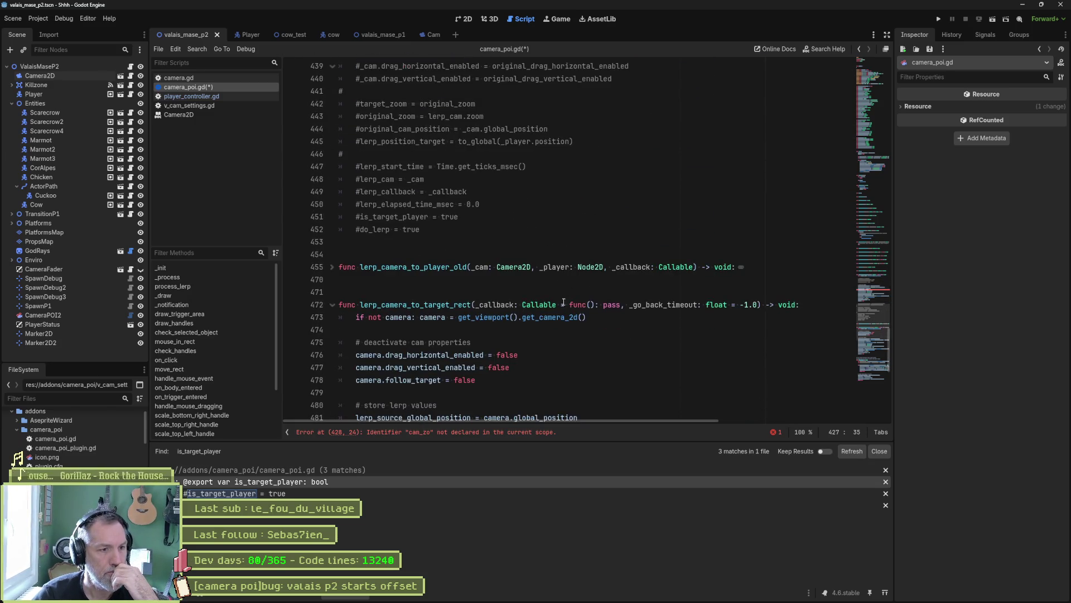
scroll(544, 311, "down", 3)
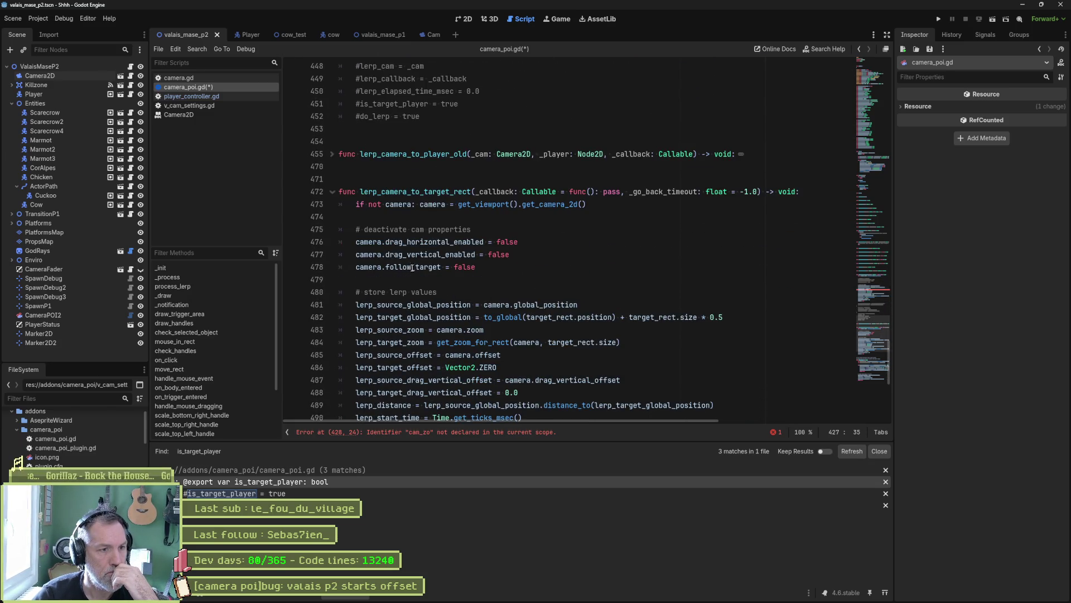
scroll(391, 262, "down", 2)
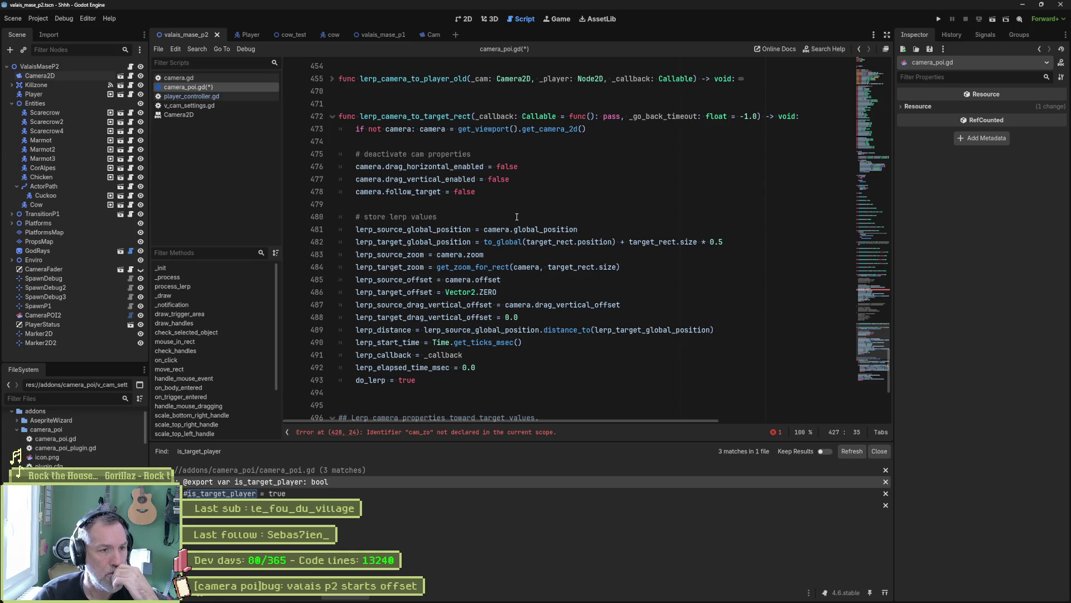
key("ctrl+d")
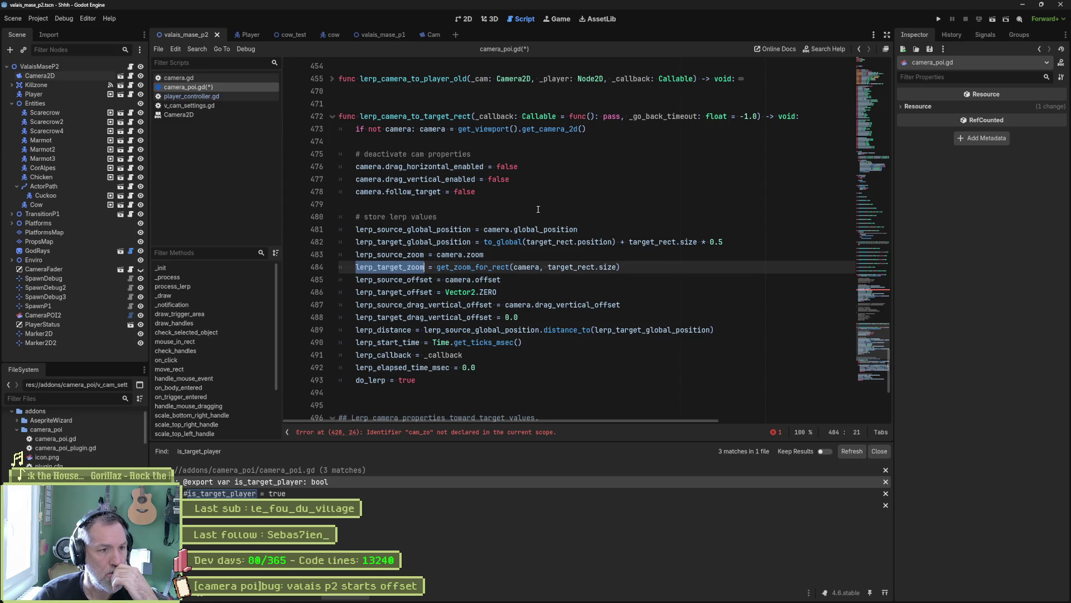
double_click(408, 253)
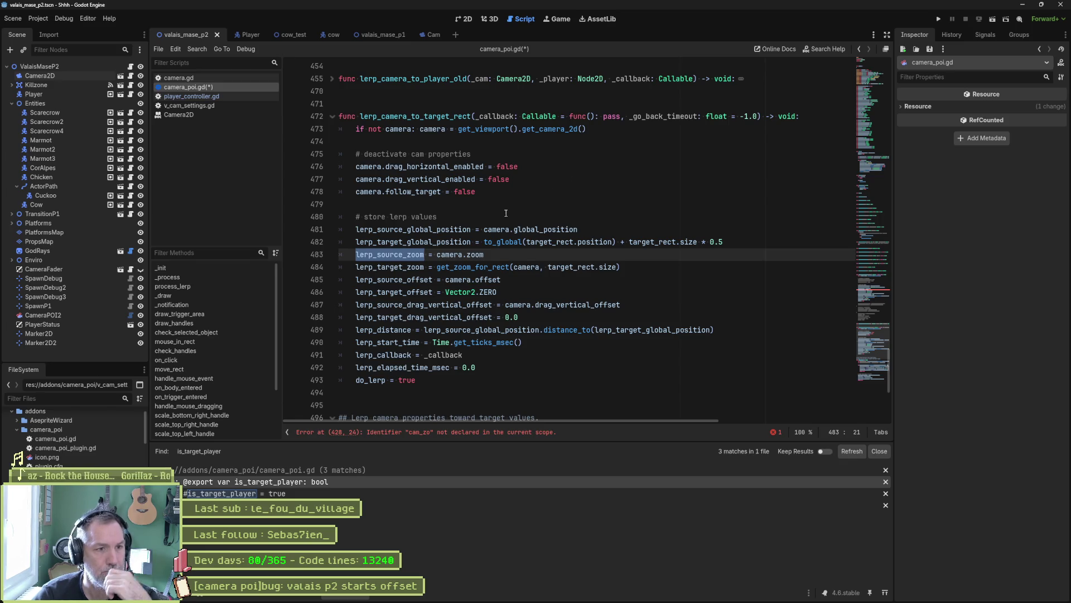
scroll(506, 212, "up", 8)
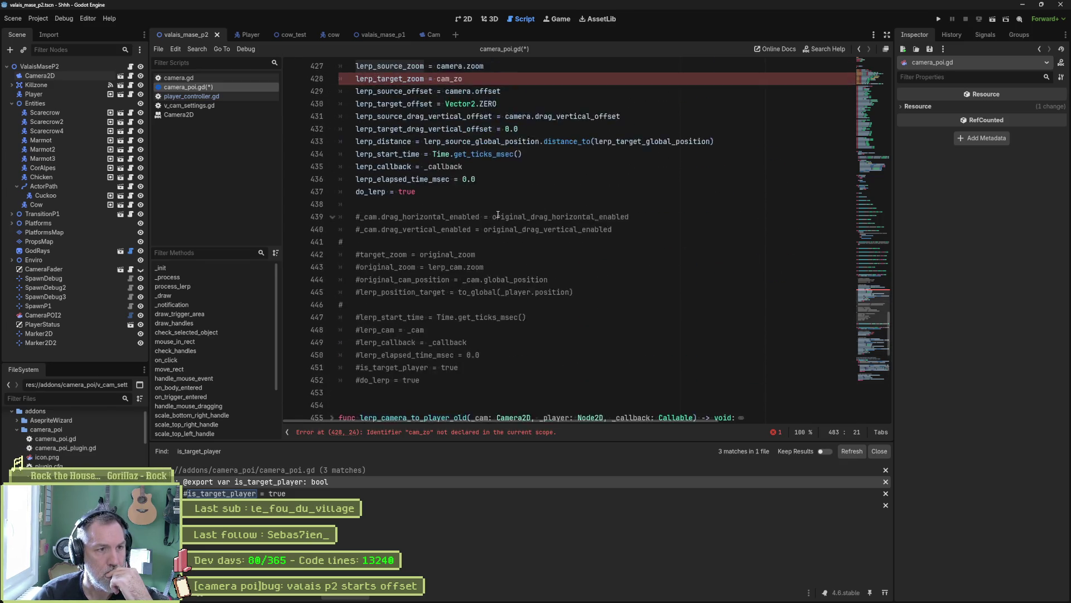
Delete the lerp_source_zoom and lerp_target_zoom lines 427–428 in lerp_camera_to_player
scroll(498, 215, "up", 2)
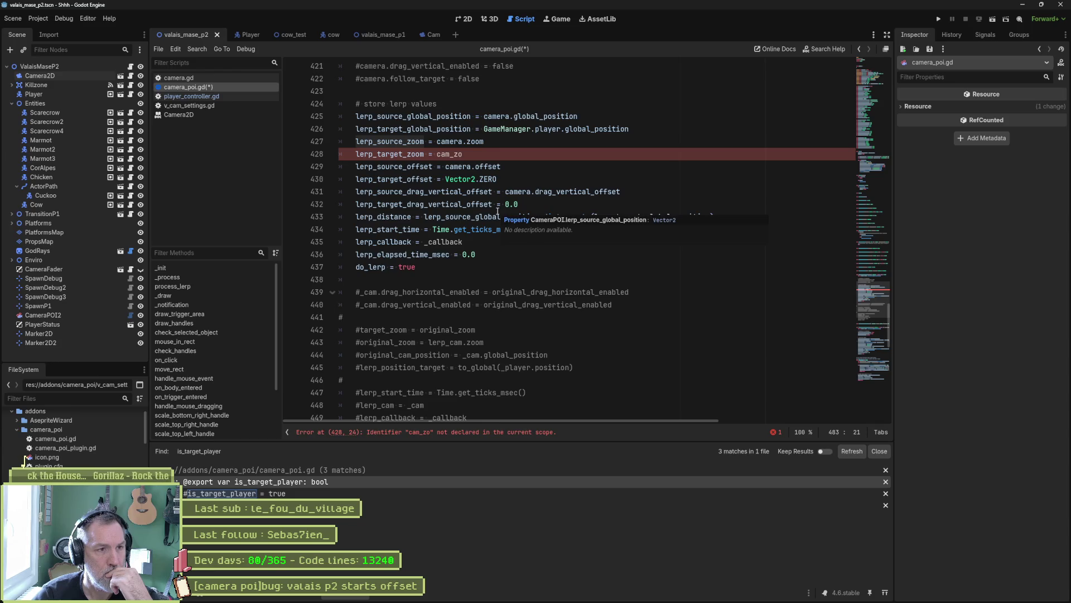
left_click(398, 144)
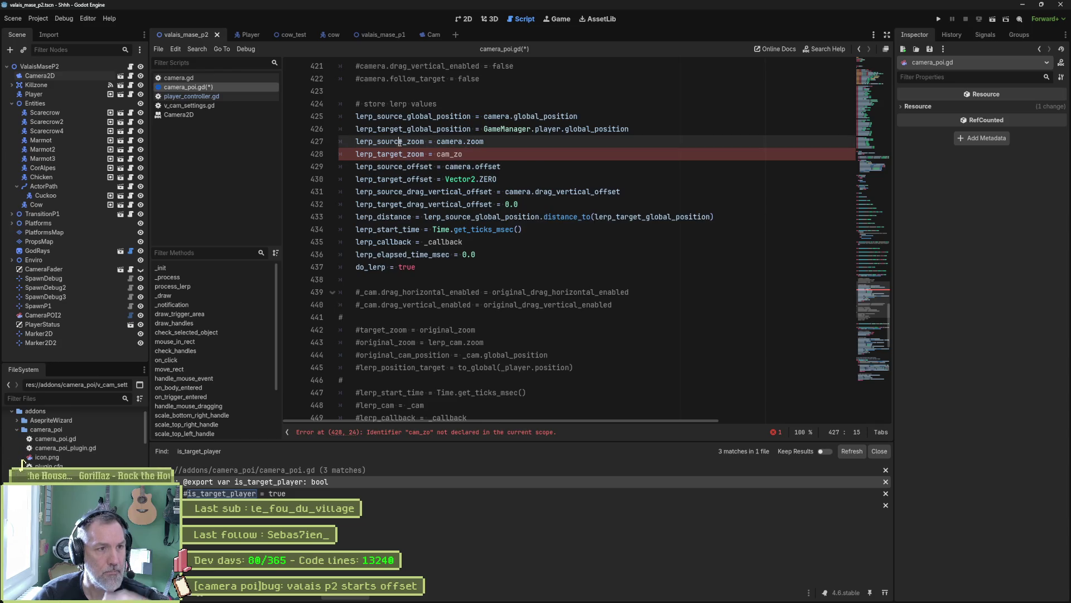
key("ctrl+shift+k")
key("ctrl+shift+k")
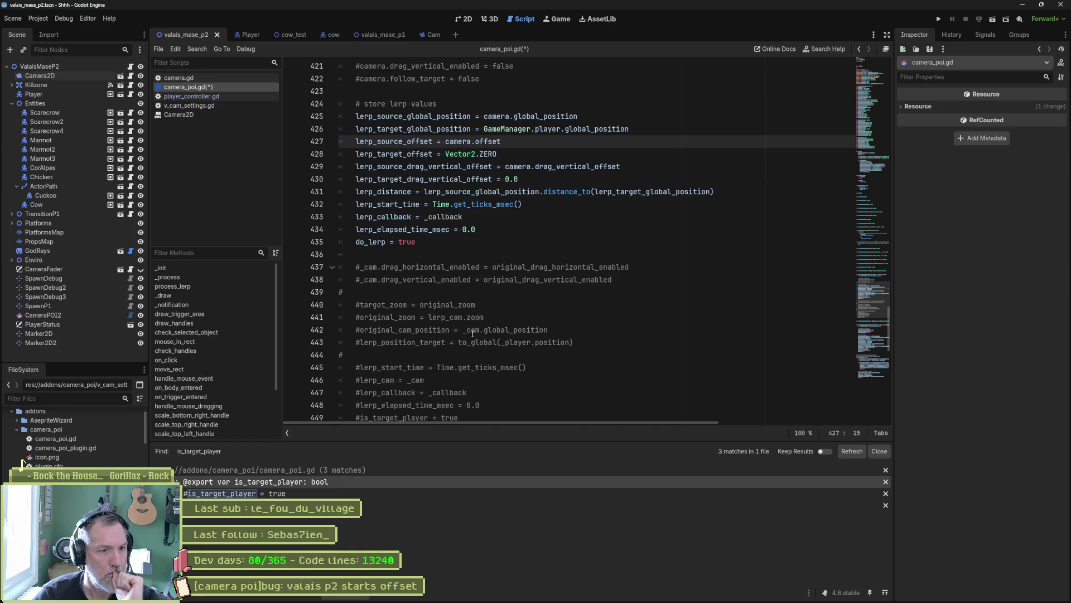
scroll(482, 345, "down", 1)
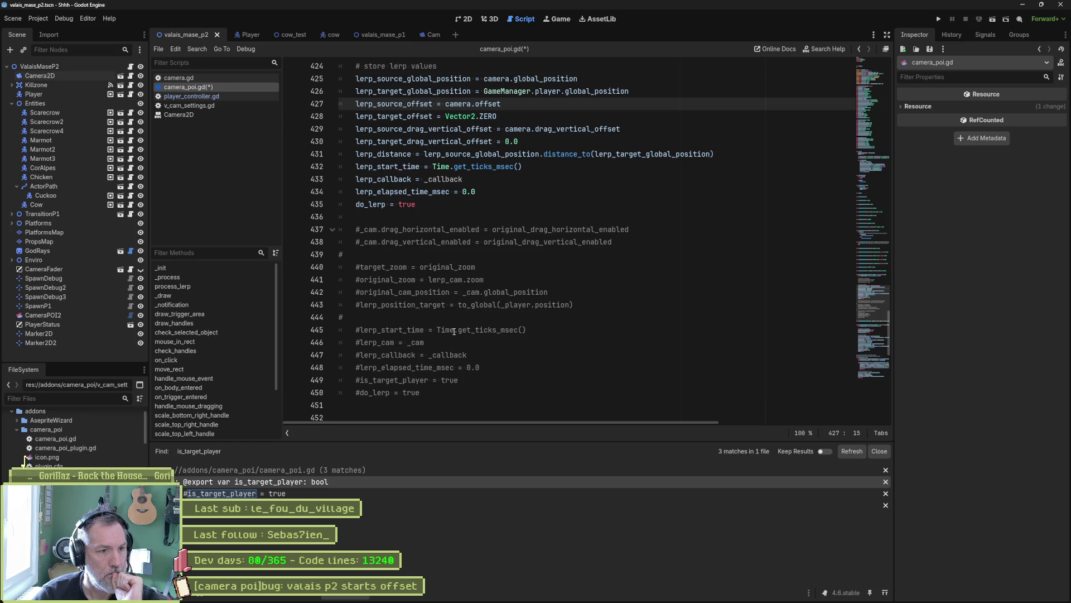
Delete the old commented-out code below do_lerp = true
mouse_move(454, 331)
mouse_move(432, 392)
left_mouse_down()
mouse_move(530, 355)
mouse_move(583, 301)
mouse_move(614, 242)
mouse_move(638, 231)
mouse_move(638, 201)
left_mouse_up()
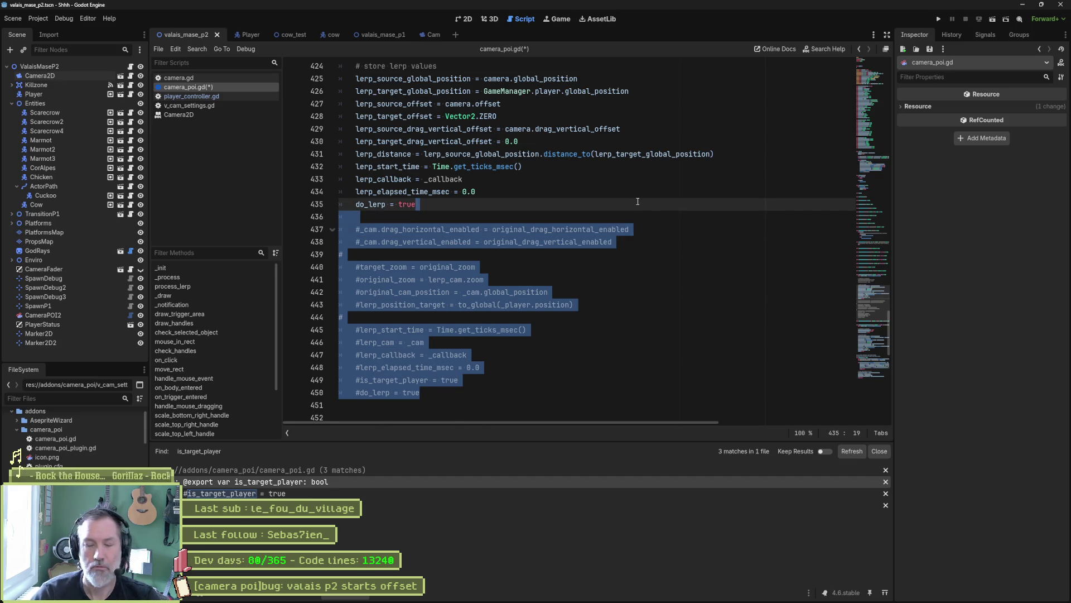
key("Delete")
Remove the commented '# deactivate cam properties' lines 431–435
scroll(550, 259, "up", 4)
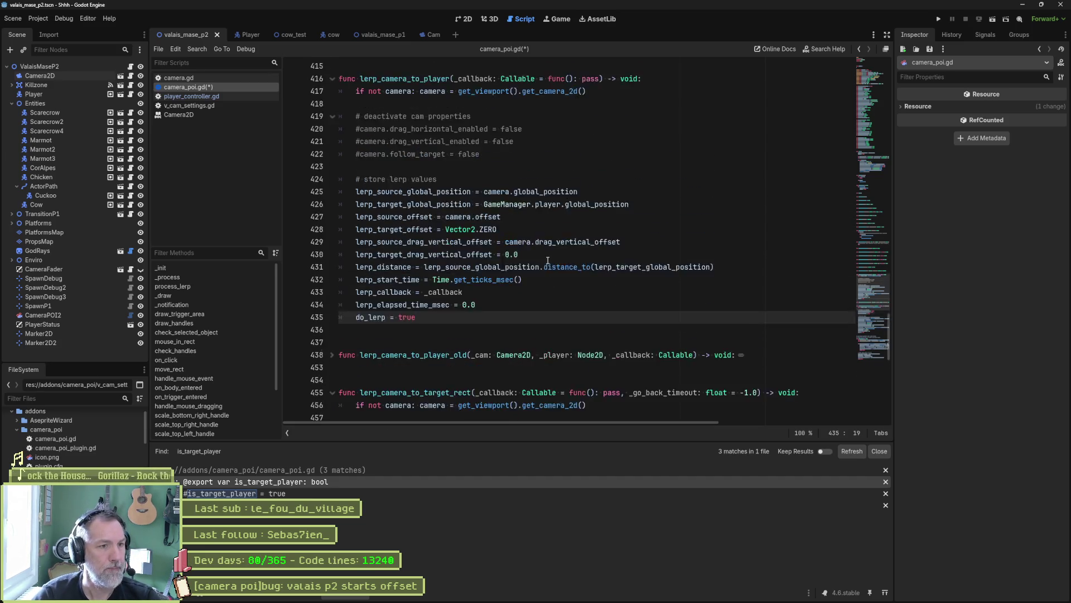
mouse_move(497, 196)
left_mouse_down()
mouse_move(502, 144)
mouse_move(589, 129)
left_mouse_up()
key("Delete")
left_click(481, 279)
key("Down")
type("# deactivate cam properties \t#camera.drag_horizontal_enabled = false \t#camera.drag_vertical_enabled = false \t#camera.follow_target = false")
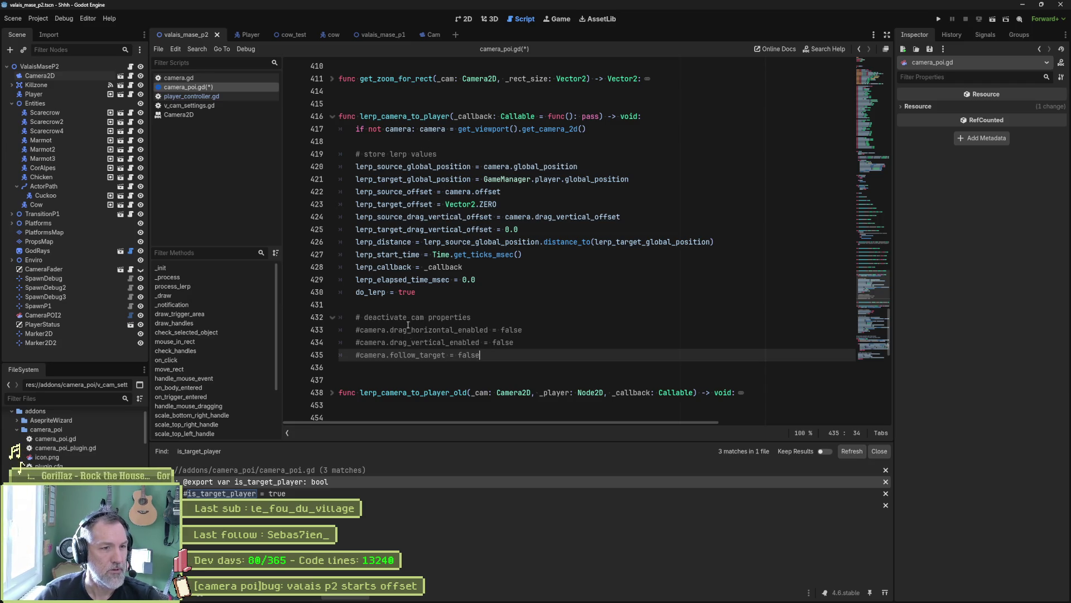
left_click_drag(481, 355, 490, 296)
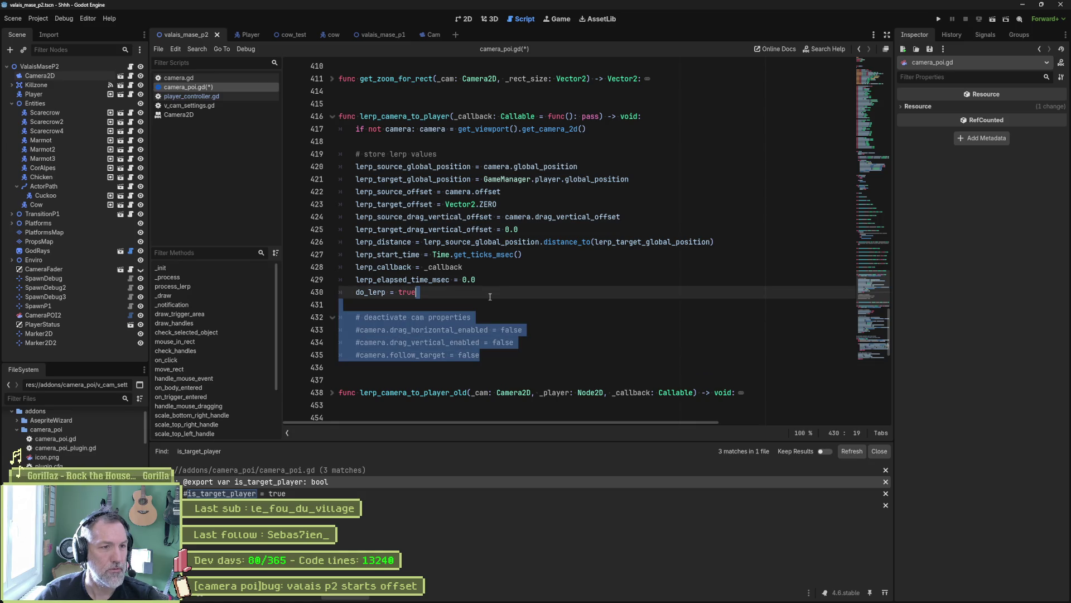
key("Delete")
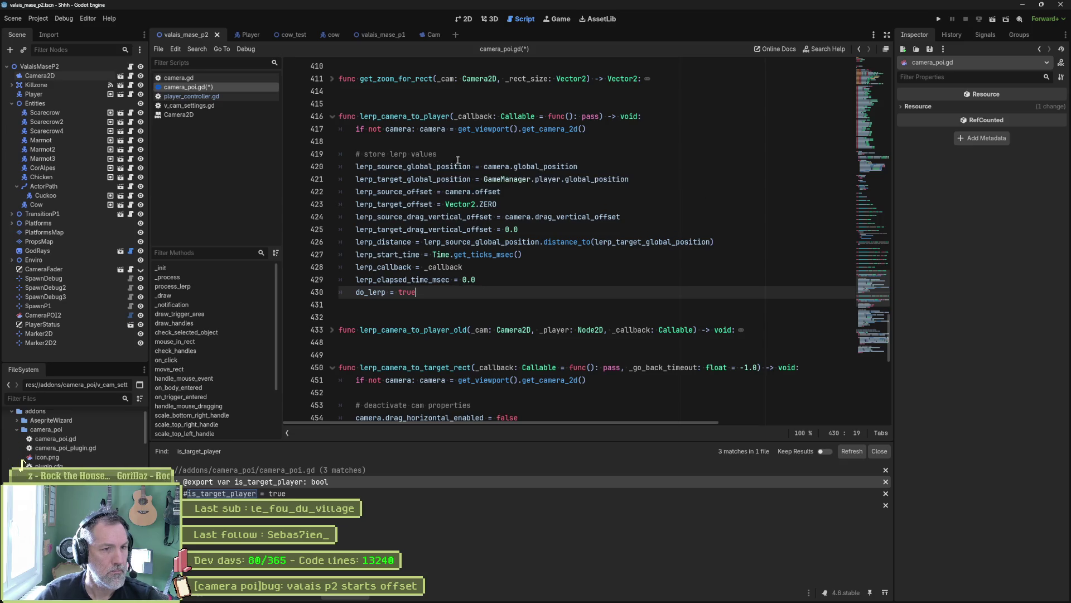
Set lerp_target_offset to lerp_source_offset instead of Vector2.ZERO and move it above line 422
left_click(499, 166)
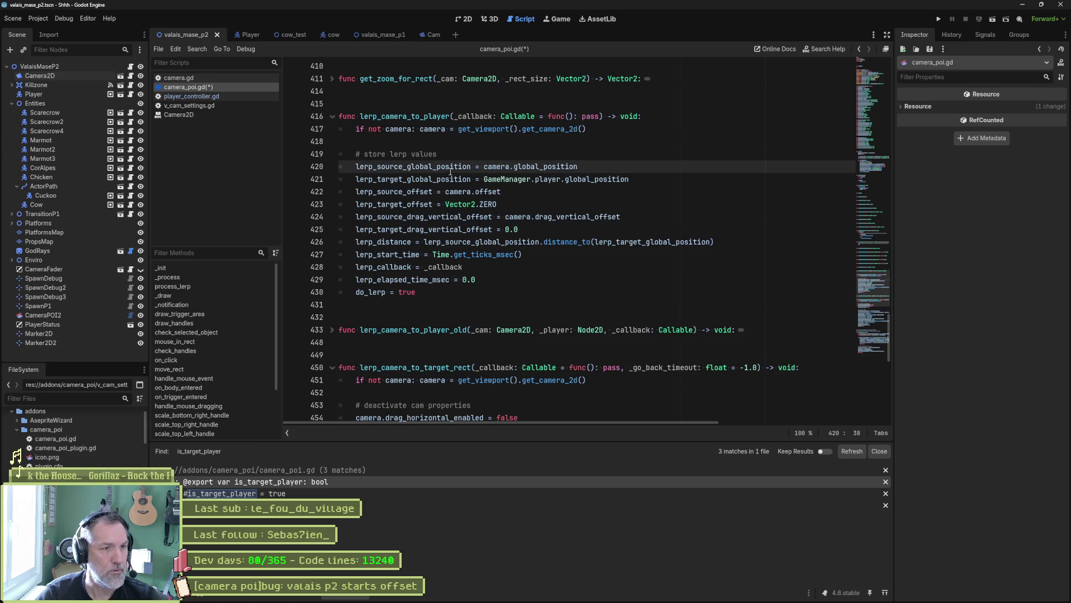
left_click(424, 192)
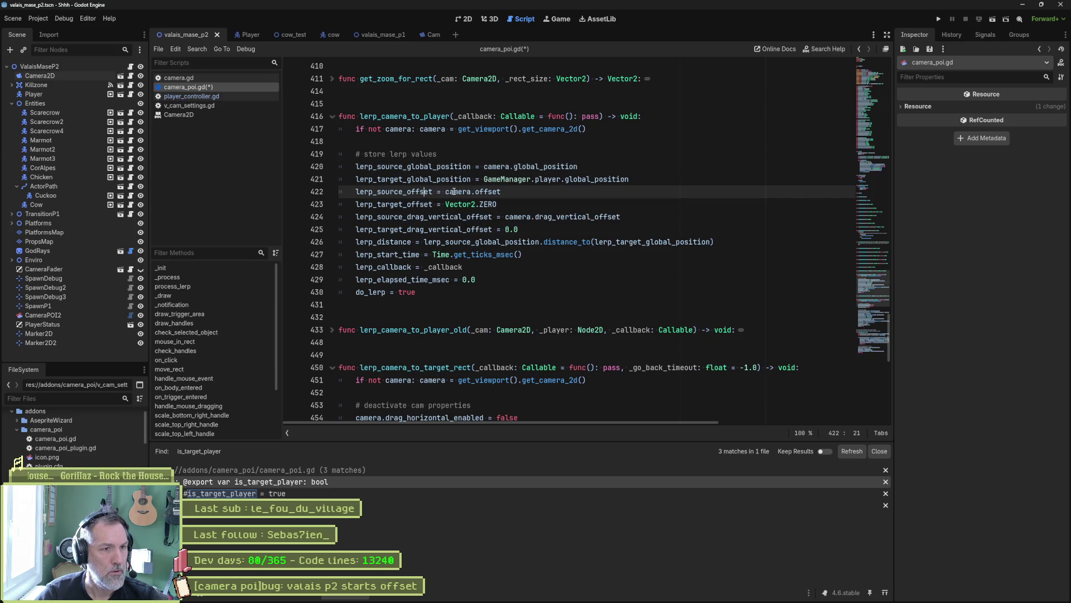
mouse_move(419, 206)
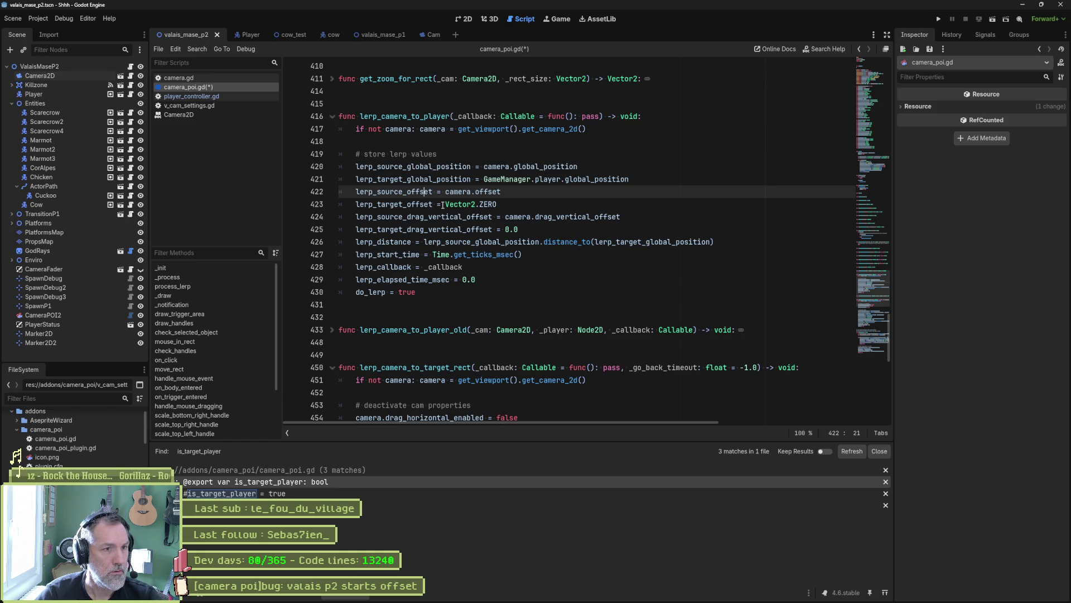
left_click_drag(445, 204, 497, 204)
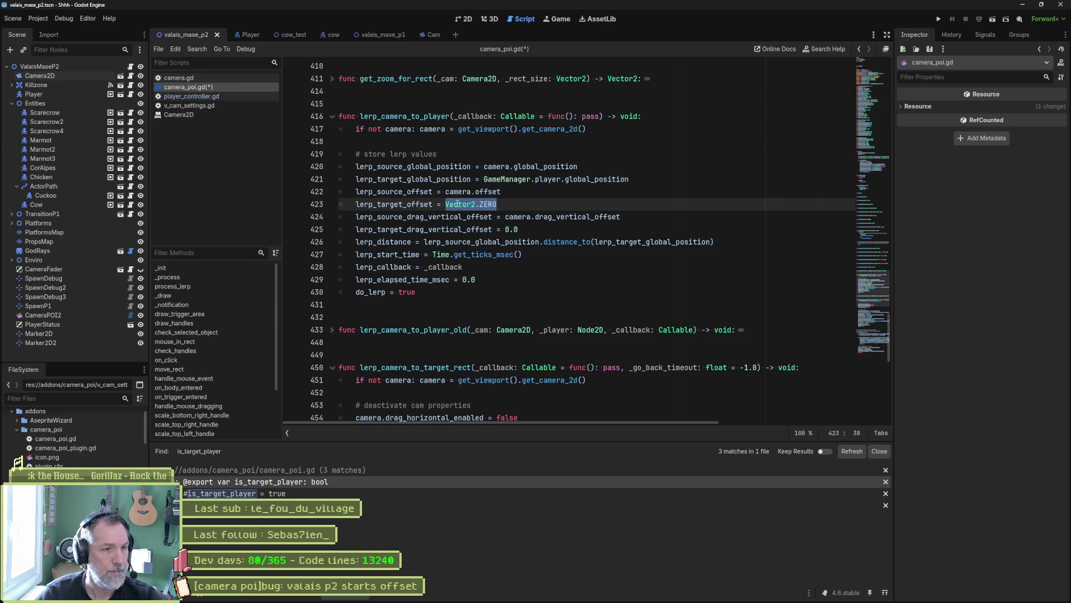
double_click(416, 193)
key("ctrl+c")
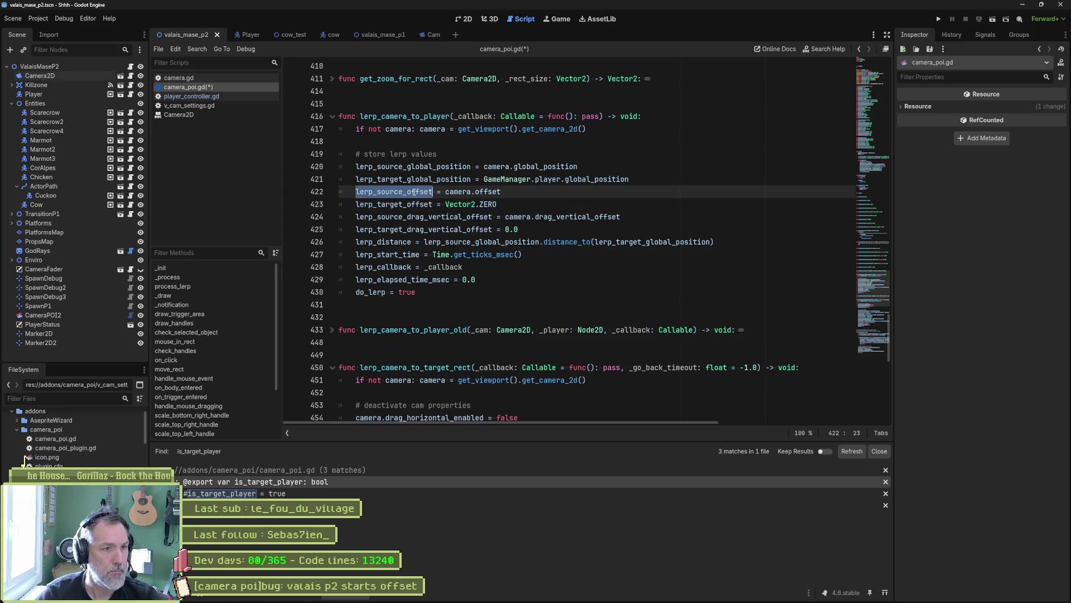
left_click_drag(445, 204, 498, 204)
key("ctrl+v")
key("alt+Up")
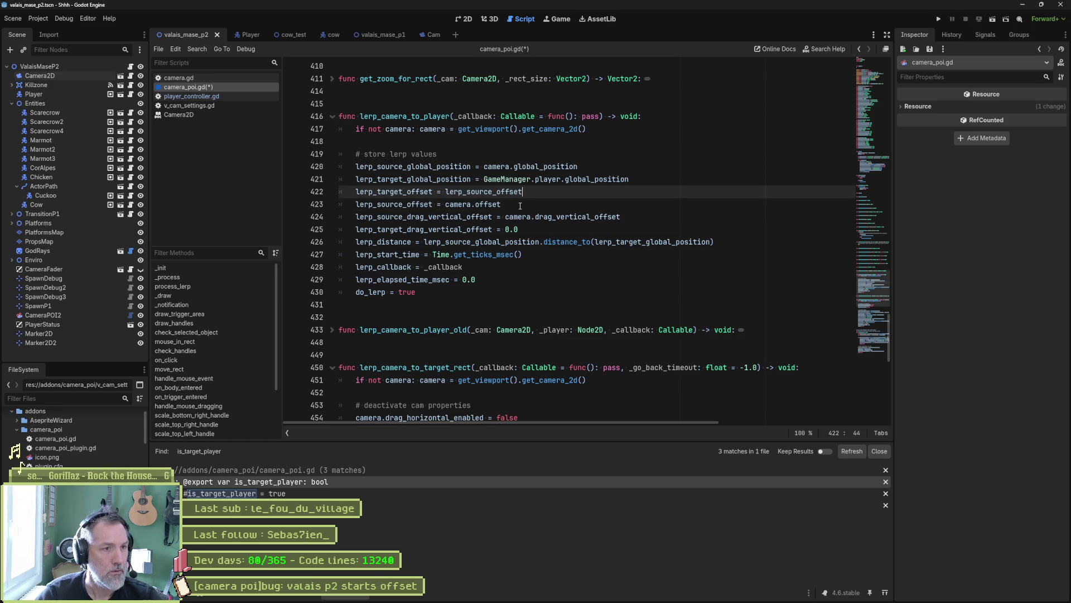
Comment the camera.offset line 'should be equals to Vector.ZERO' and save camera_poi.gd
left_click_drag(446, 205, 500, 204)
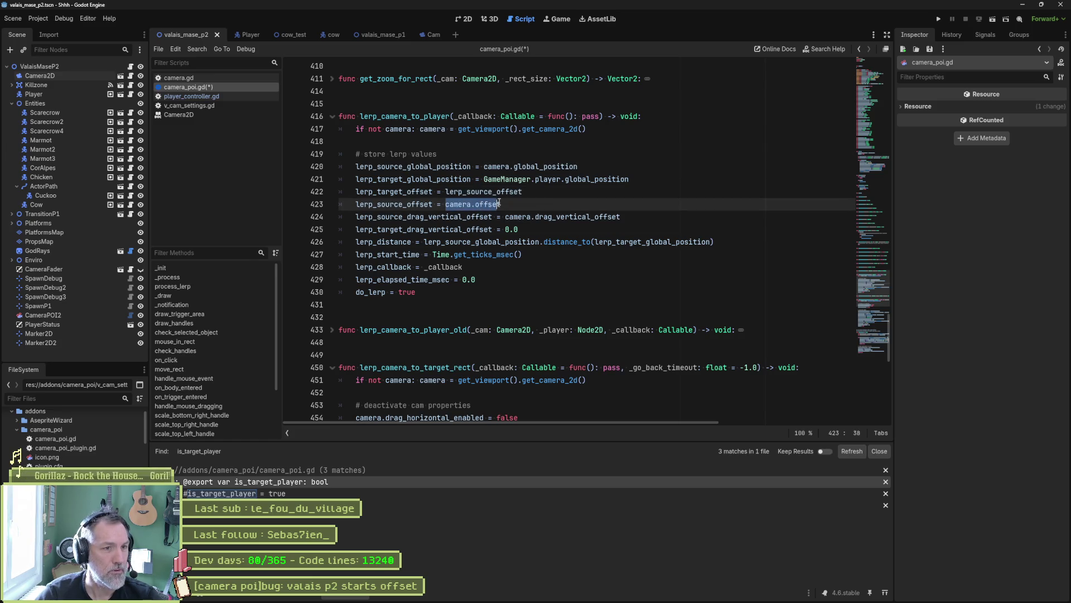
left_click(468, 203)
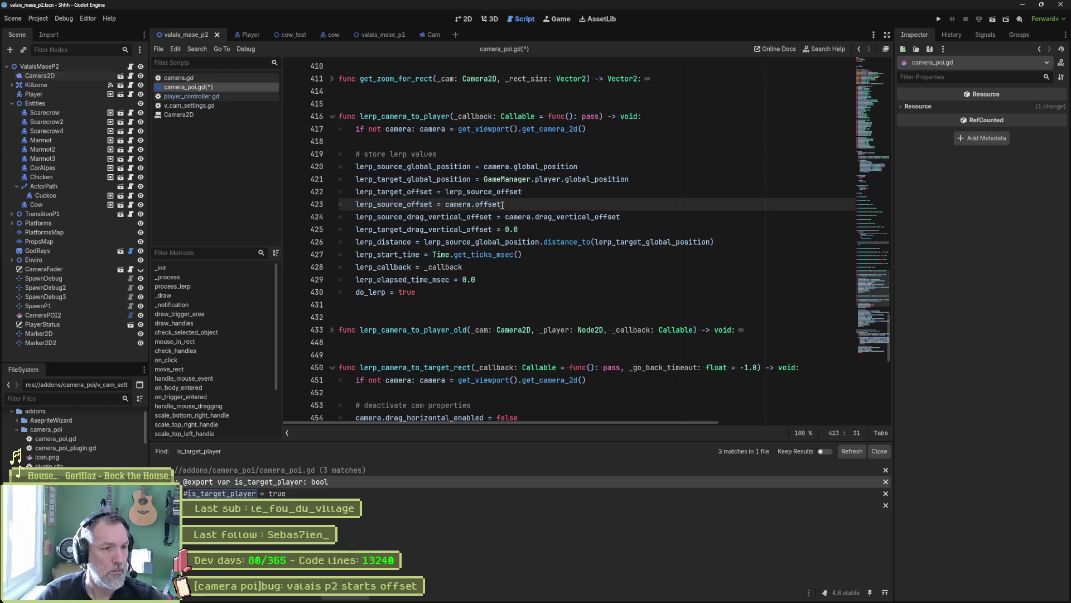
double_click(430, 204)
left_click_drag(501, 205, 445, 205)
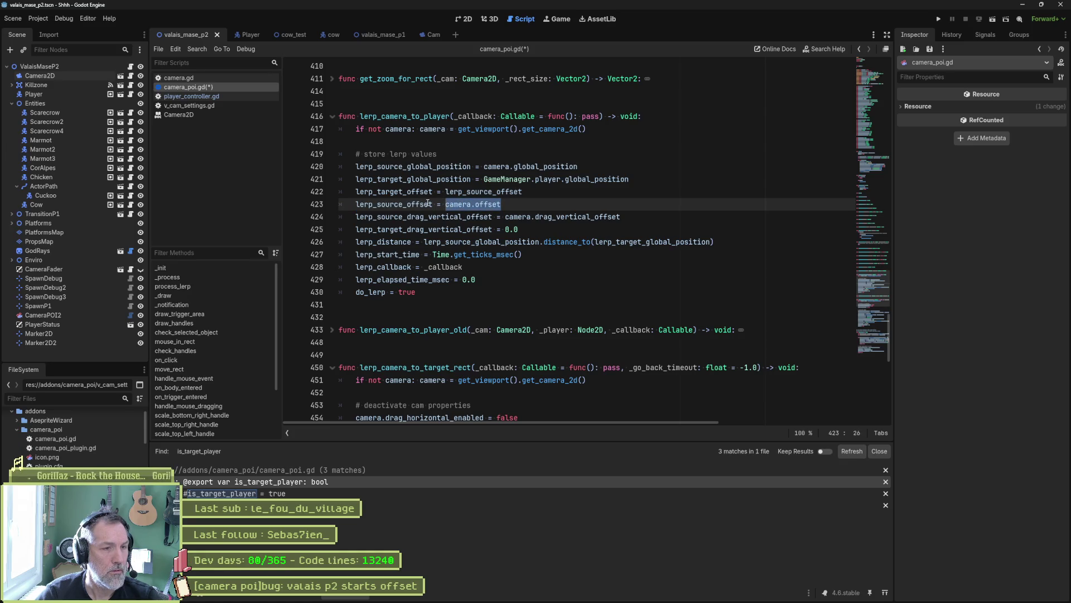
left_click(428, 203)
left_click(514, 202)
type("shoul")
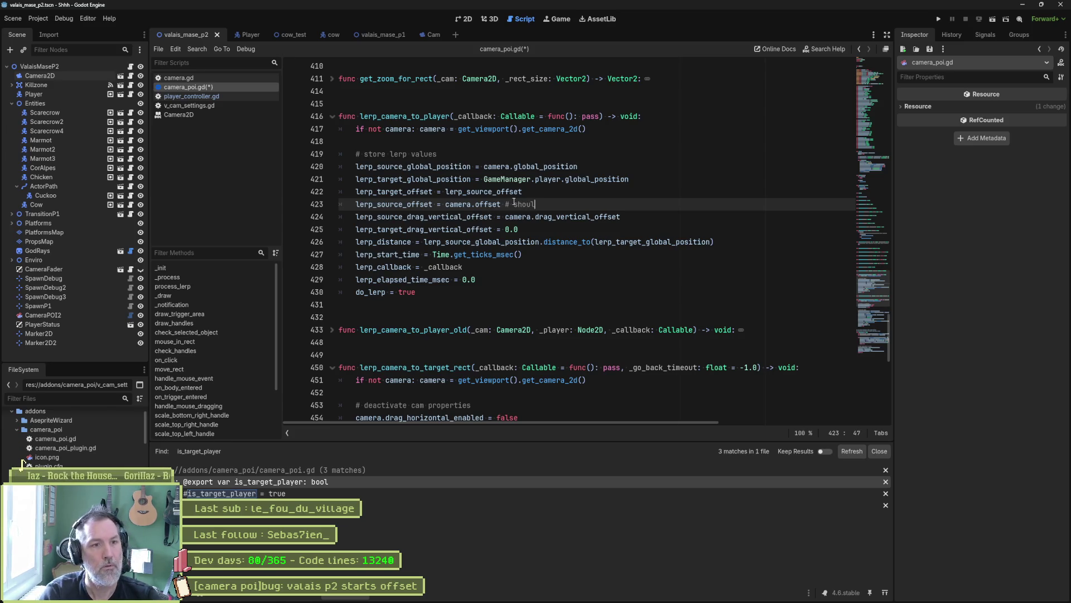
type("e V ")
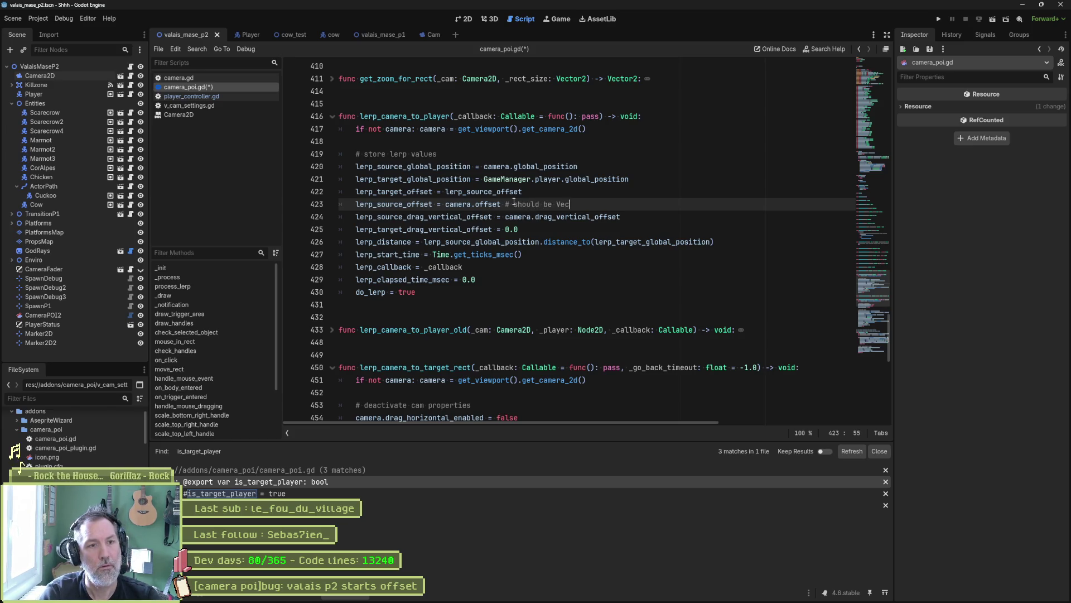
type(".ZERO")
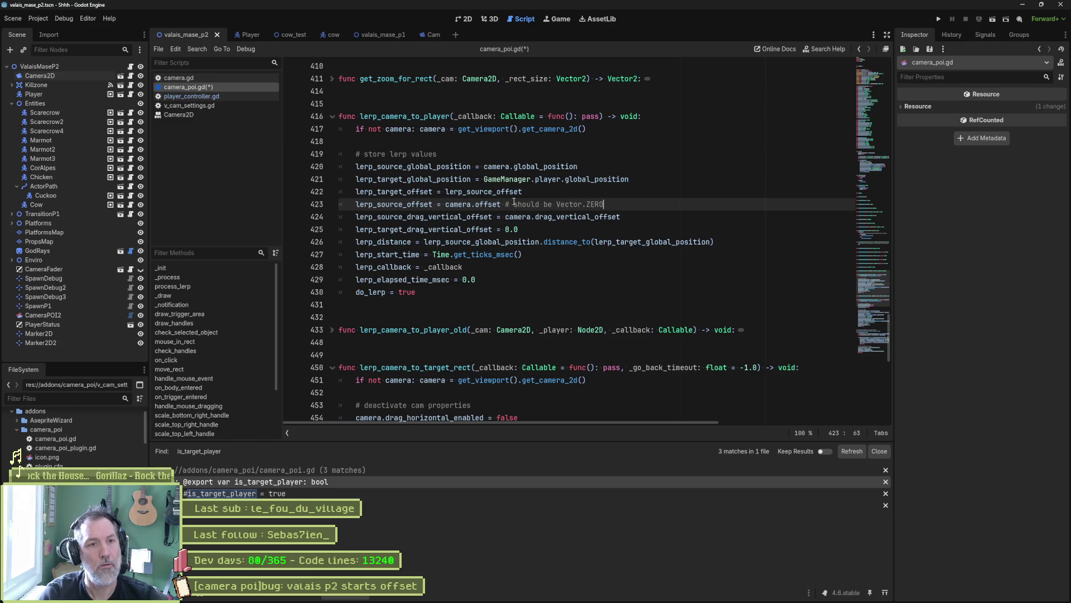
left_click(532, 220)
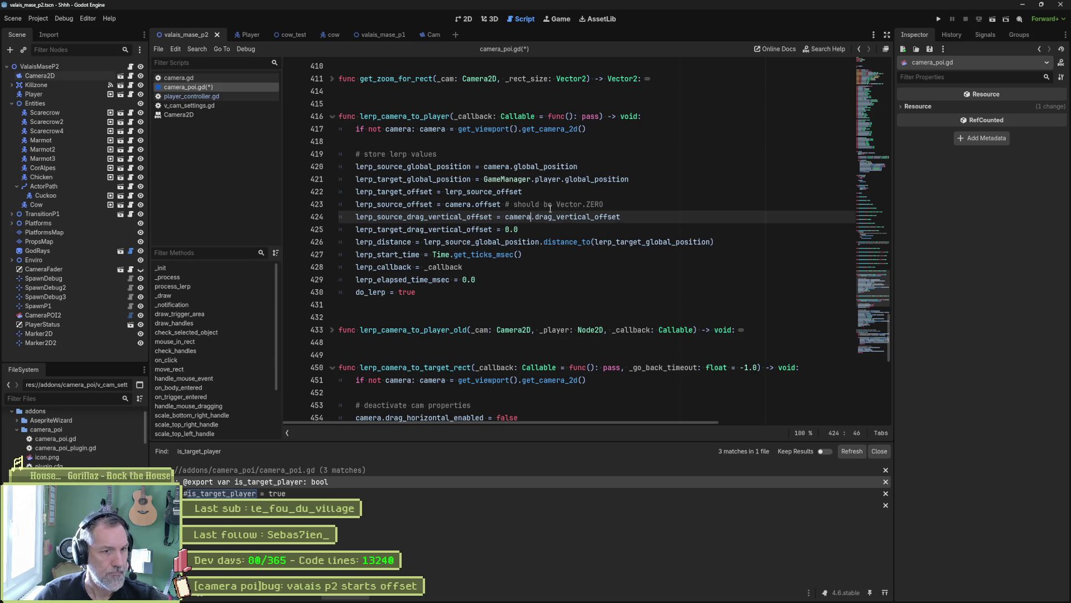
left_click(554, 205)
type("equals")
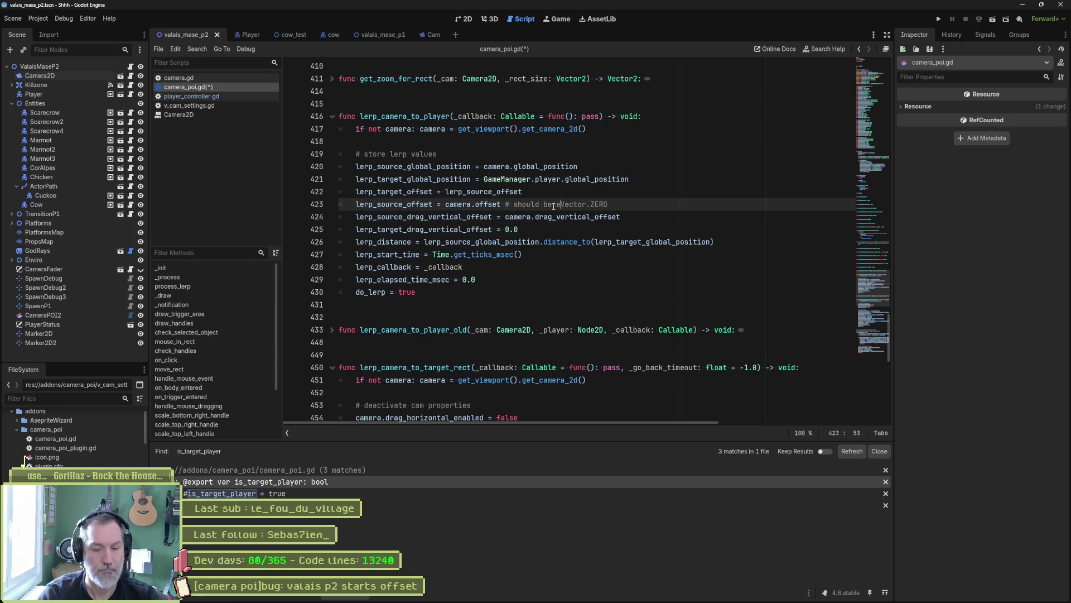
type(" to")
key("ctrl+s")
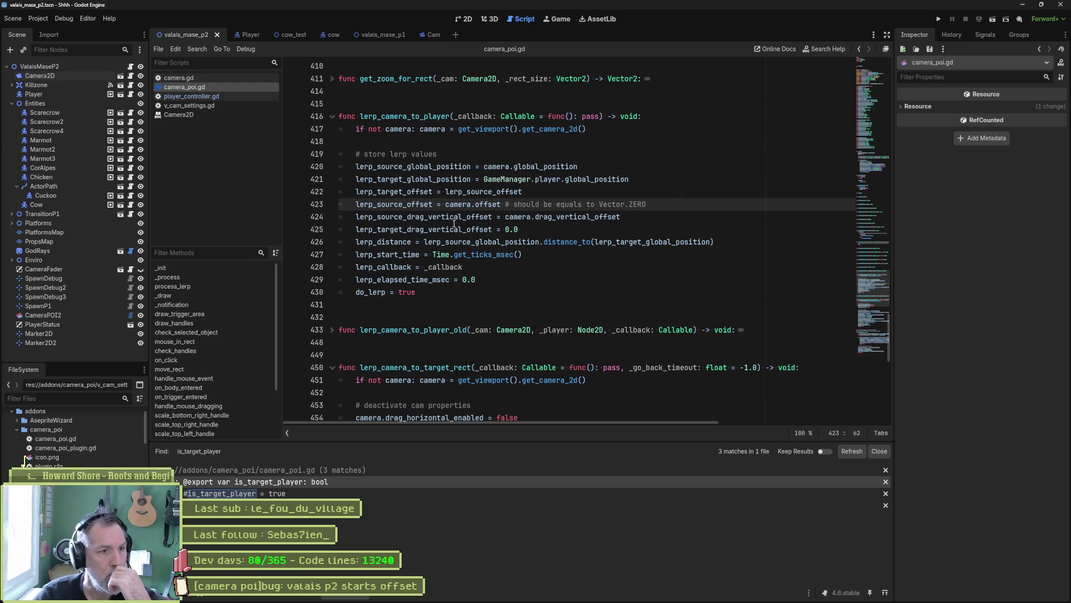
left_click(423, 167)
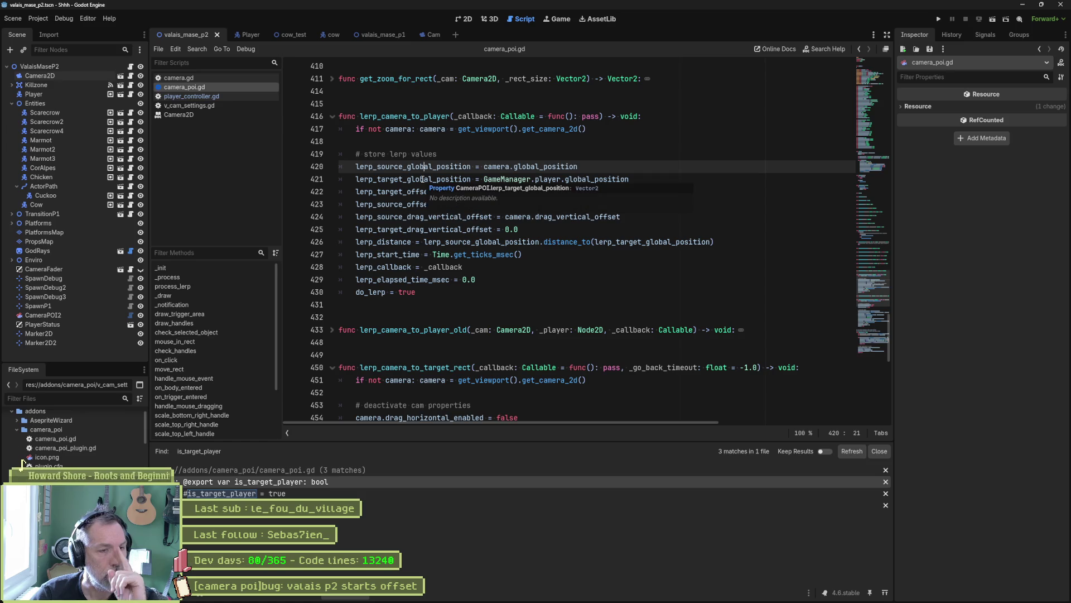
Replace camera.global_position on line 420 with lerp_target_global_position
left_click_drag(483, 166, 578, 166)
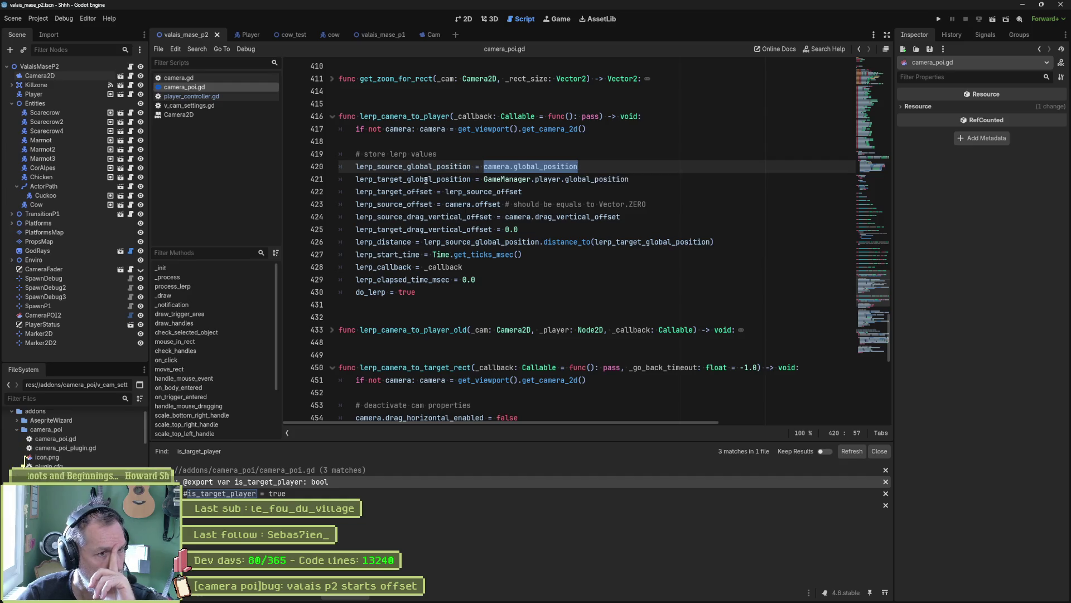
double_click(468, 180)
key("ctrl+c")
left_click_drag(484, 166, 578, 166)
key("ctrl+v")
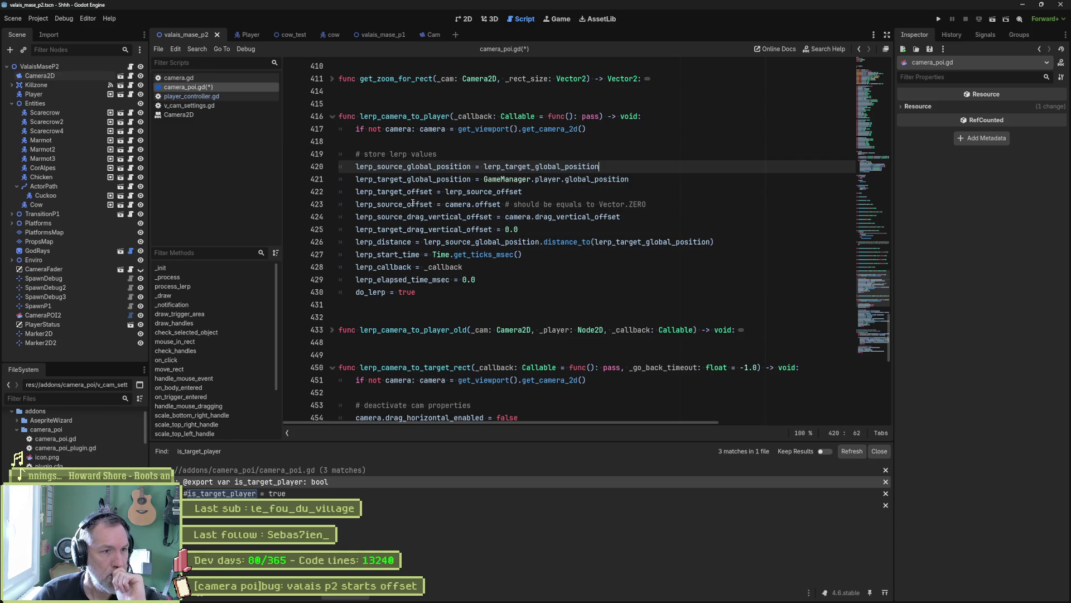
double_click(477, 191)
left_click(489, 204)
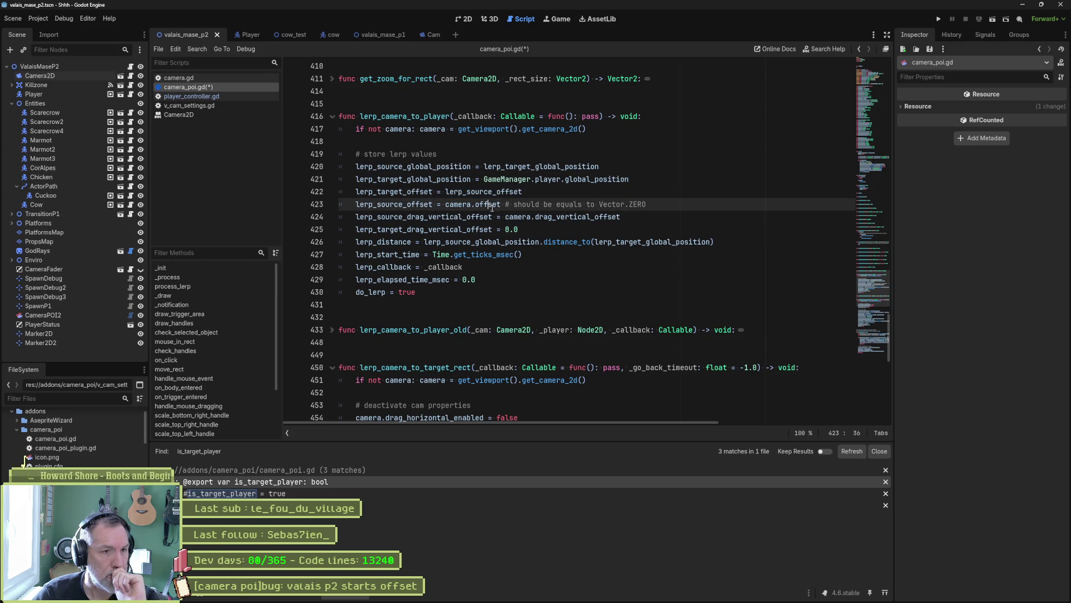
left_click_drag(446, 204, 501, 205)
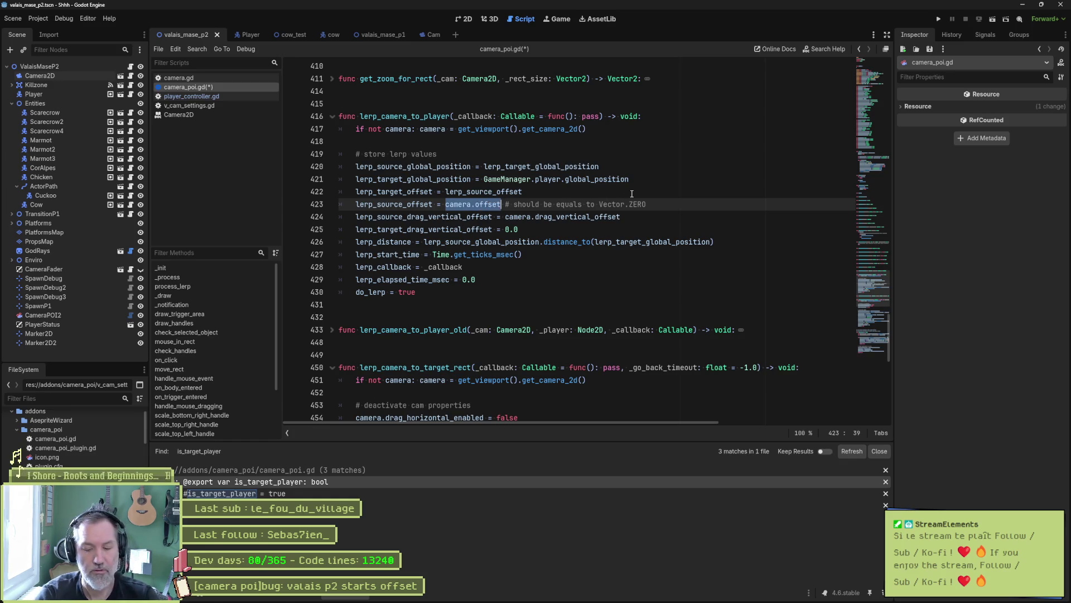
Replace camera.offset on line 423 with Vector2.ZERO, delete its comment, and save
type("Vector")
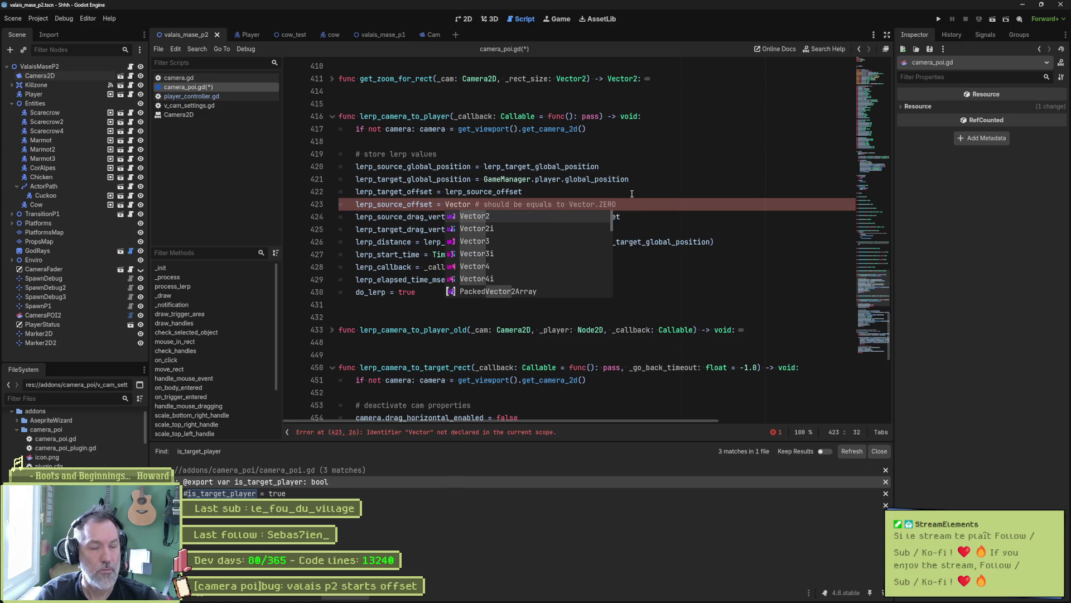
type("2.")
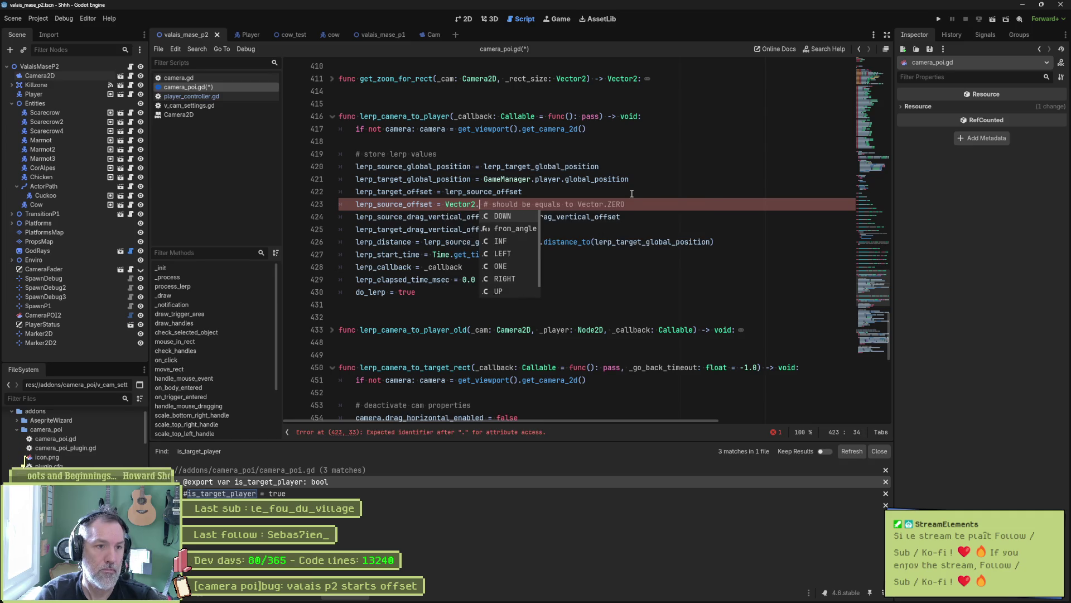
type("Z")
key("Return")
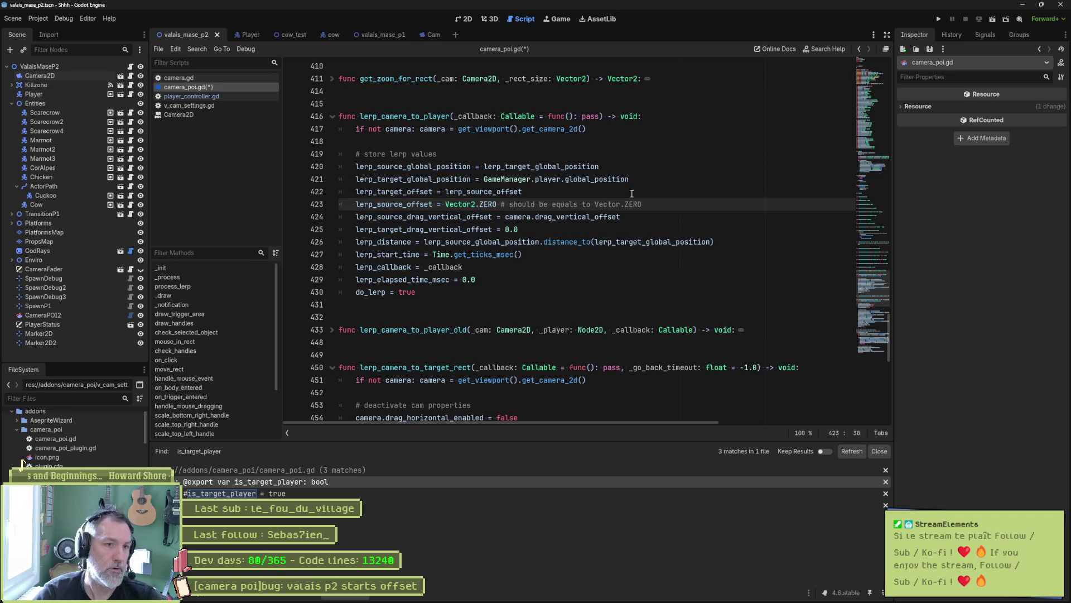
key("shift+End")
key("Delete")
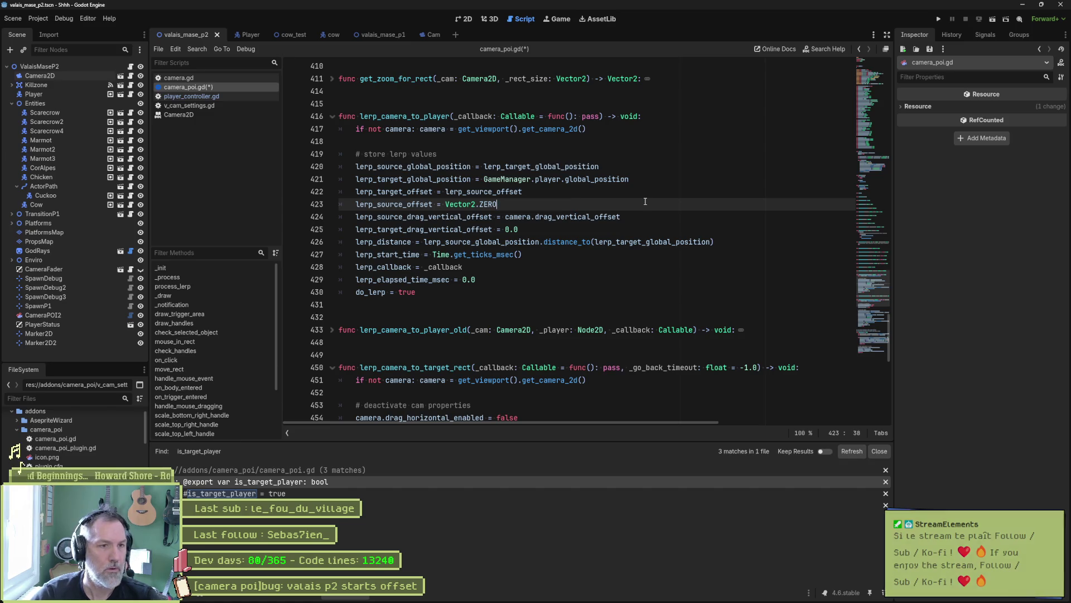
key("ctrl+s")
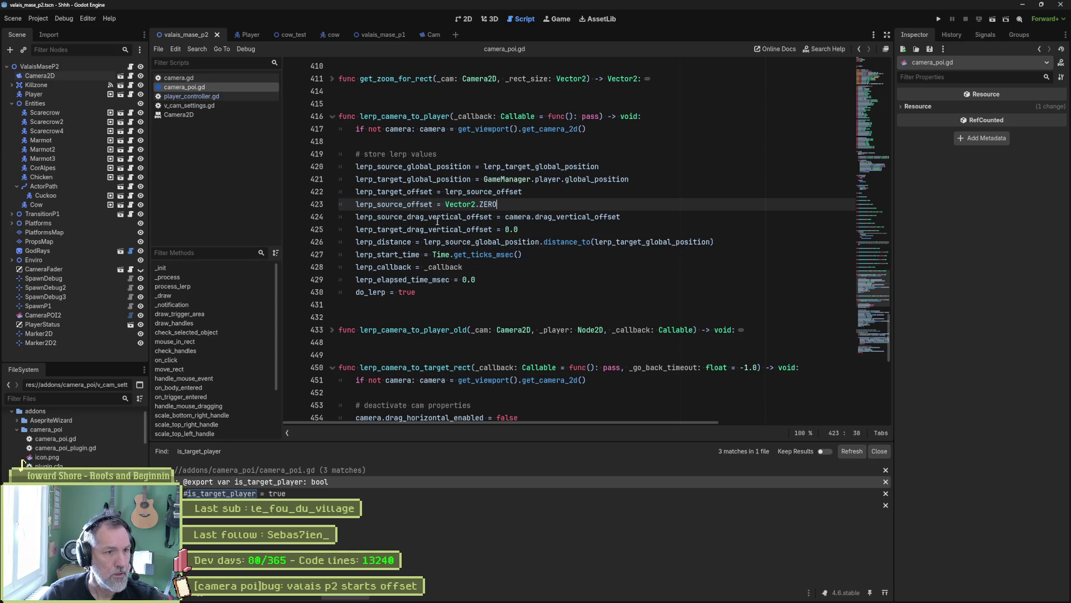
left_click_drag(429, 217, 429, 229)
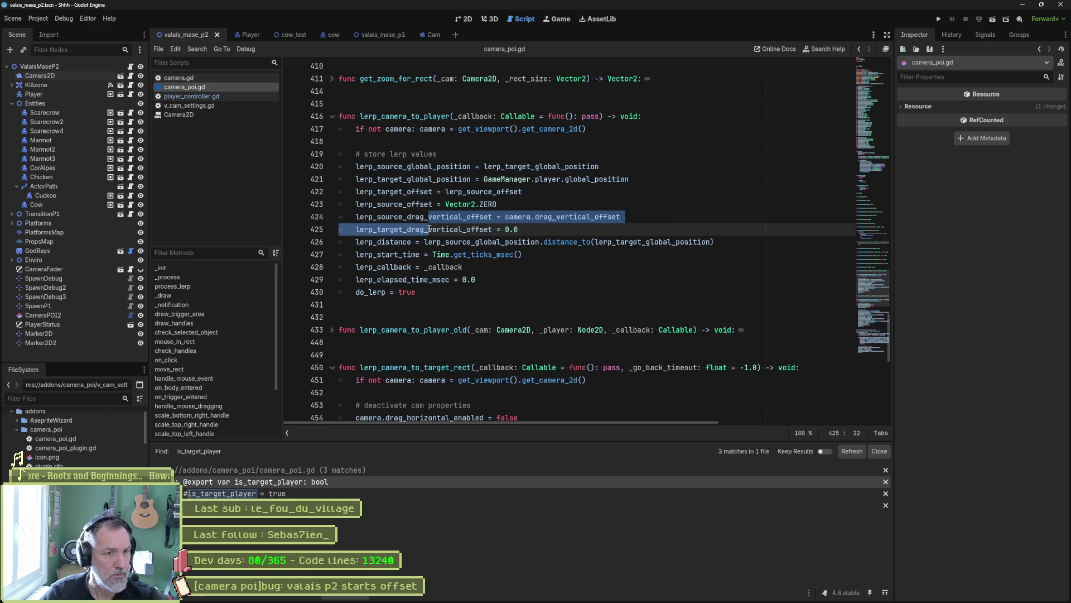
key("ctrl+k")
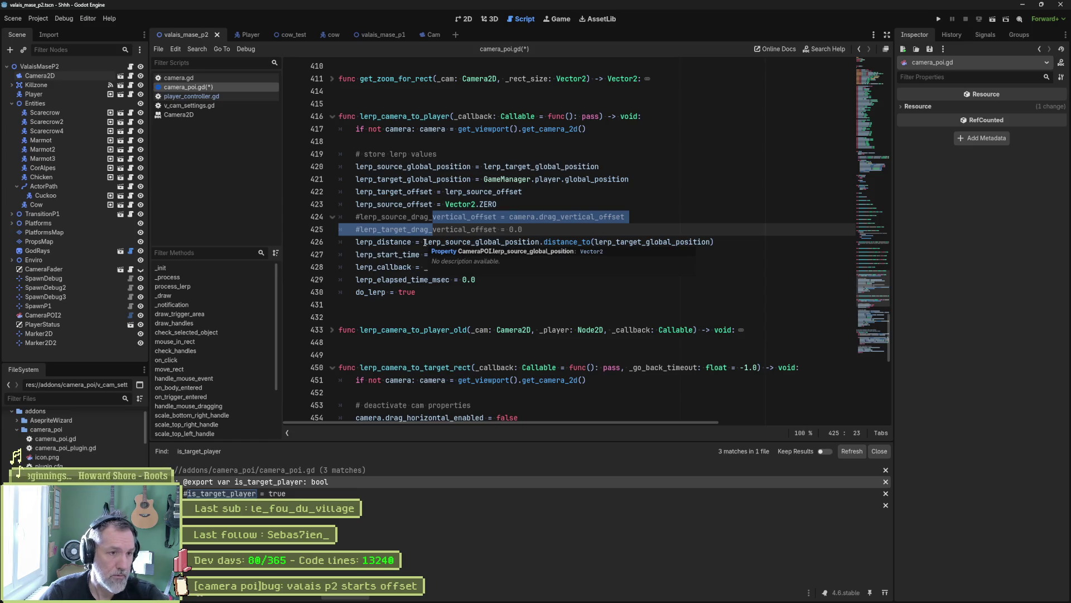
key("Down")
key("Home")
key("ctrl+shift+Right")
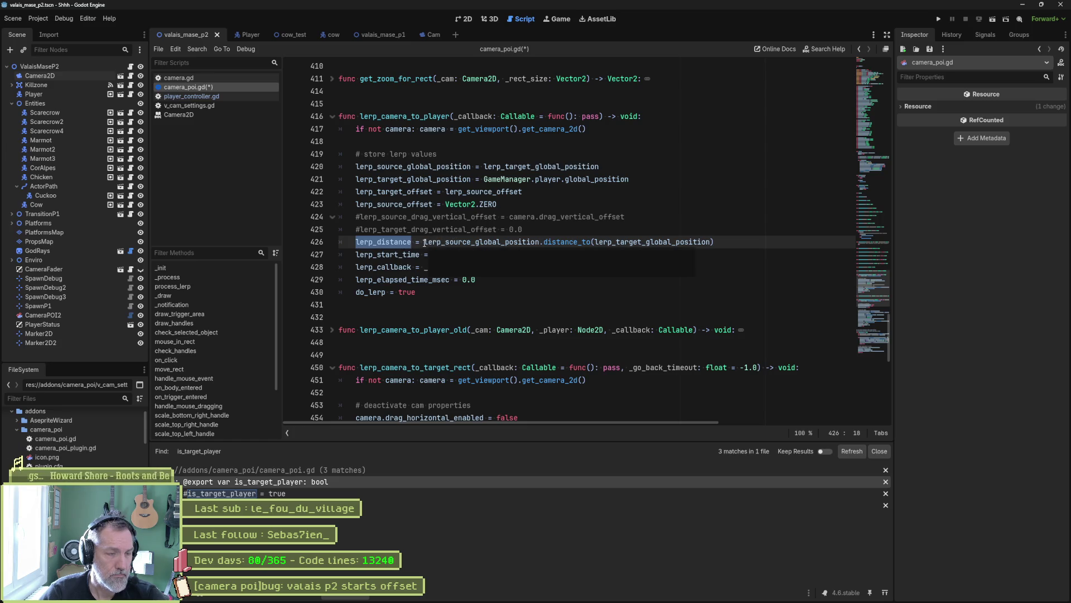
left_click(424, 243)
left_click_drag(424, 243, 718, 243)
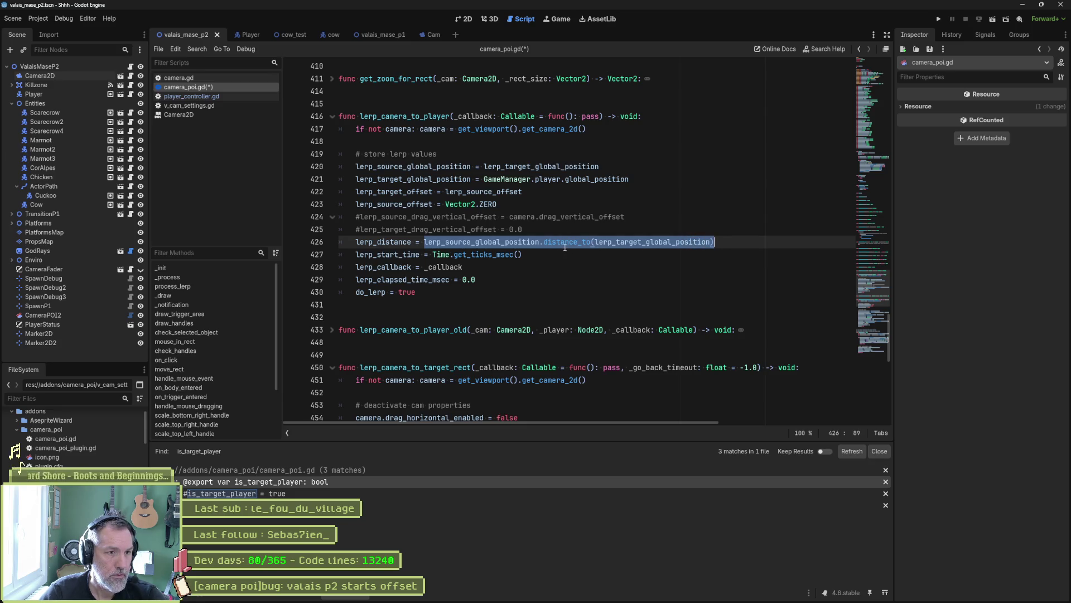
left_click(494, 242)
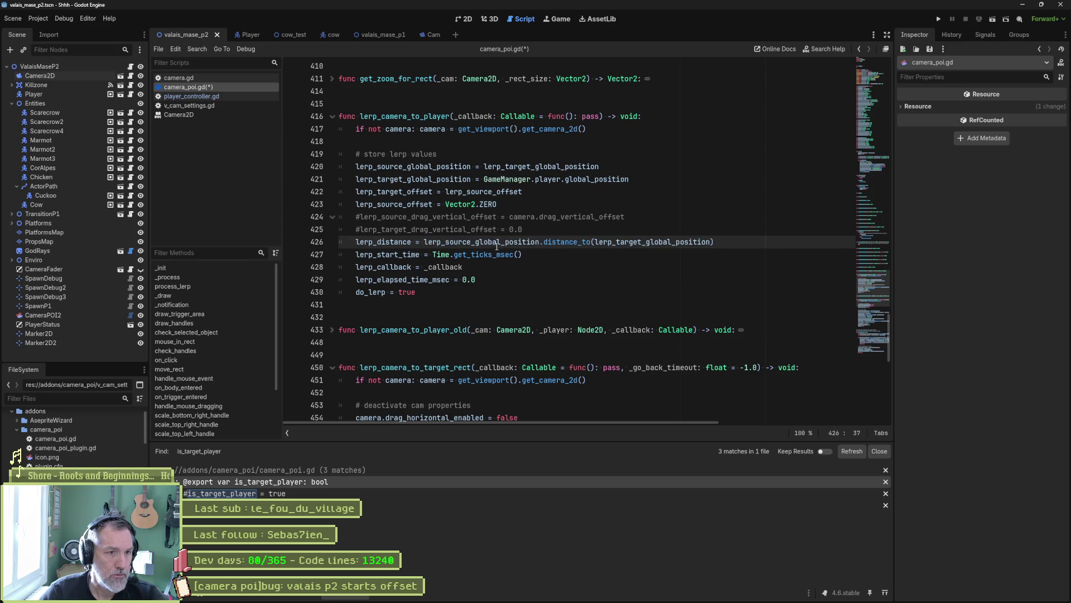
double_click(492, 242)
mouse_move(493, 246)
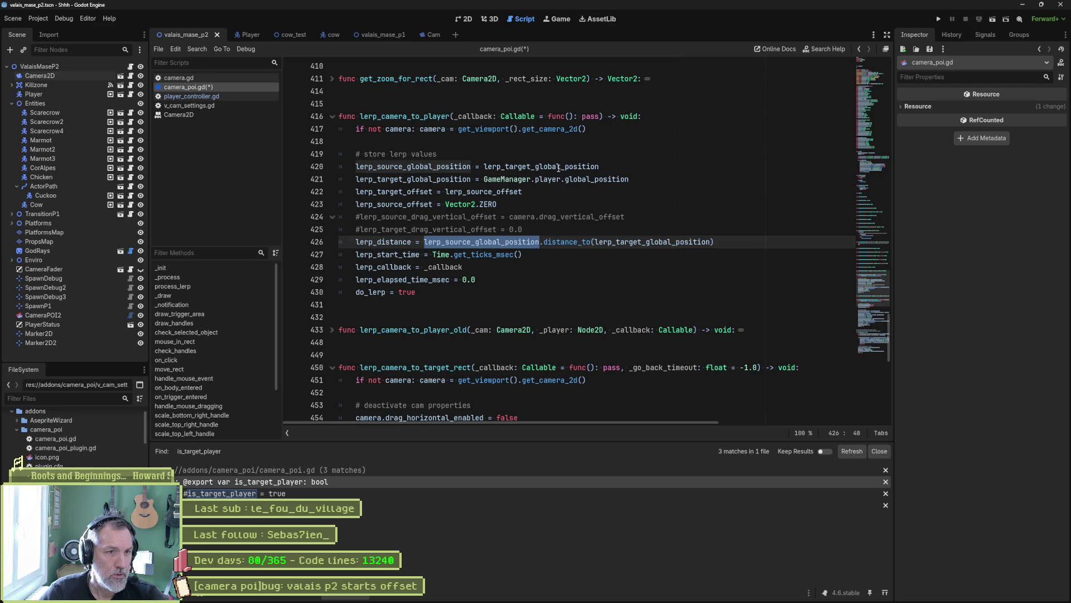
mouse_move(582, 167)
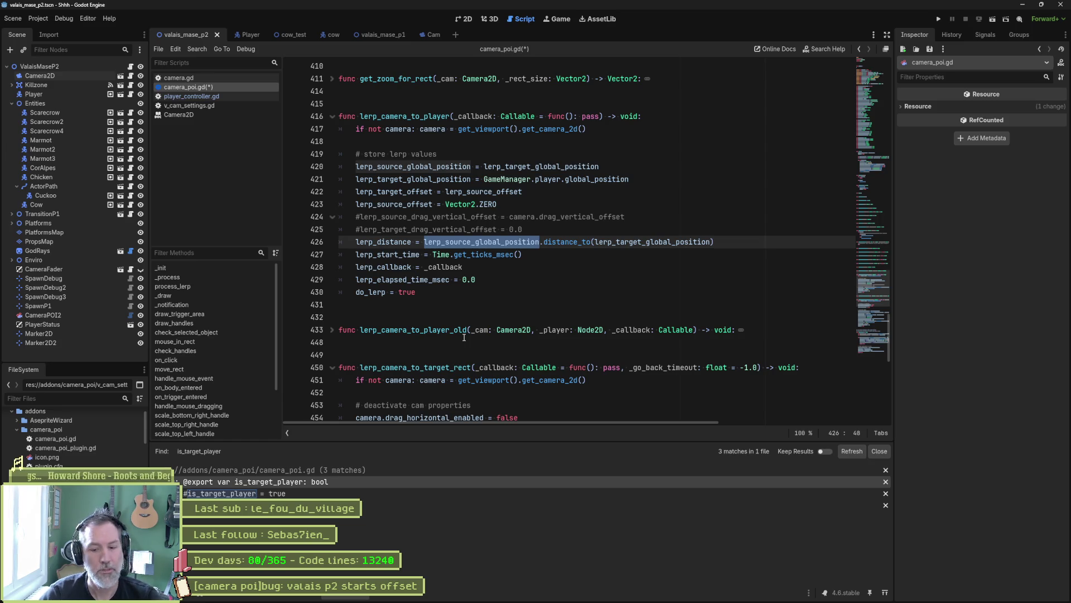
key("F5")
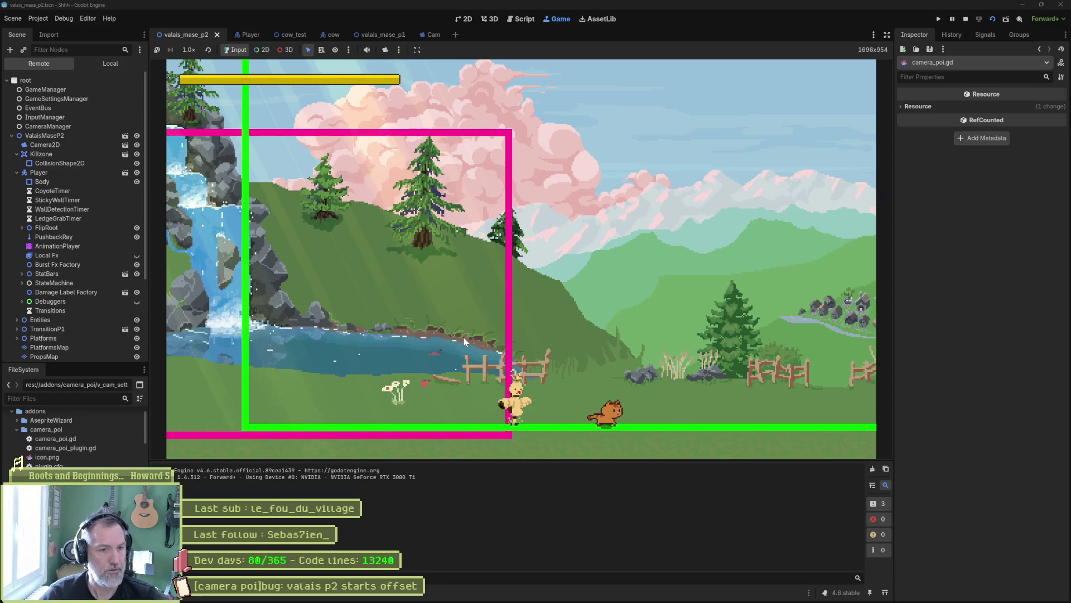
Stop the running test game with F8
key("F8")
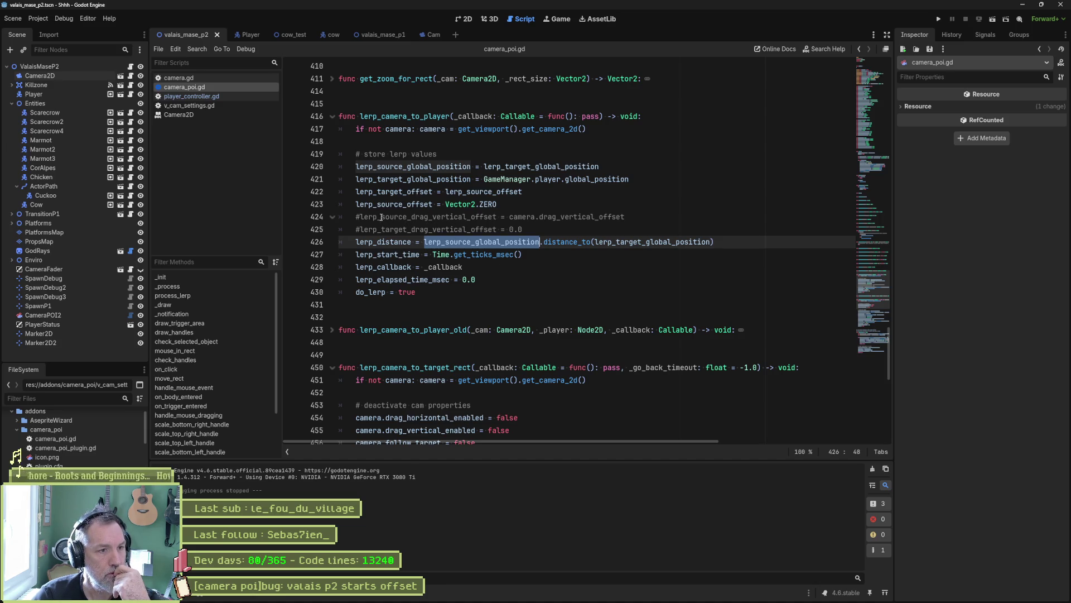
Uncomment the drag vertical offset lines 424–425 and save camera_poi.gd
left_click_drag(381, 217, 382, 229)
key("ctrl+k")
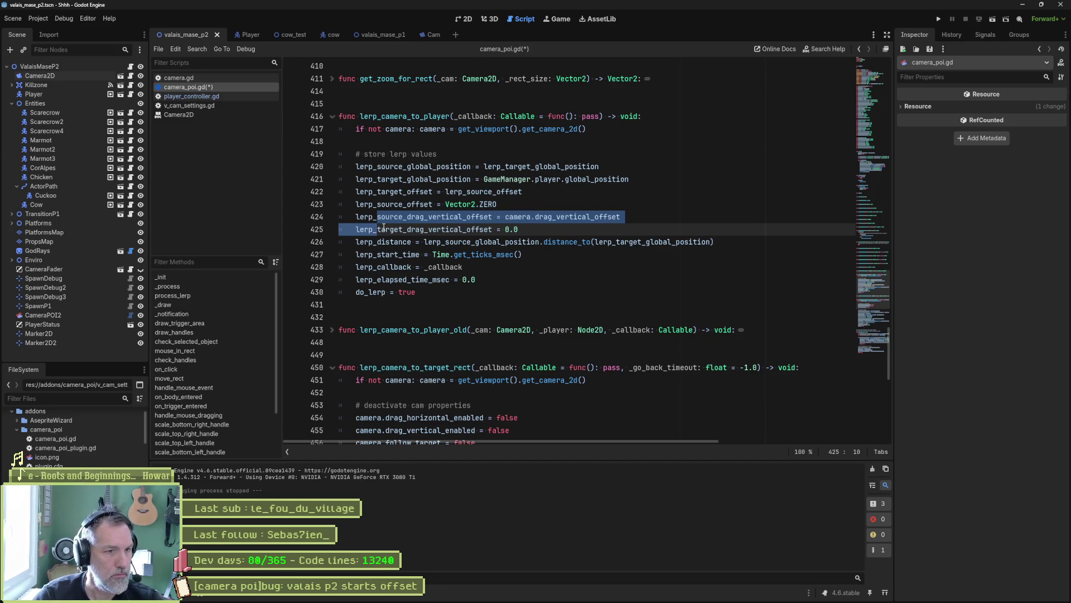
scroll(440, 244, "down", 1)
key("ctrl+s")
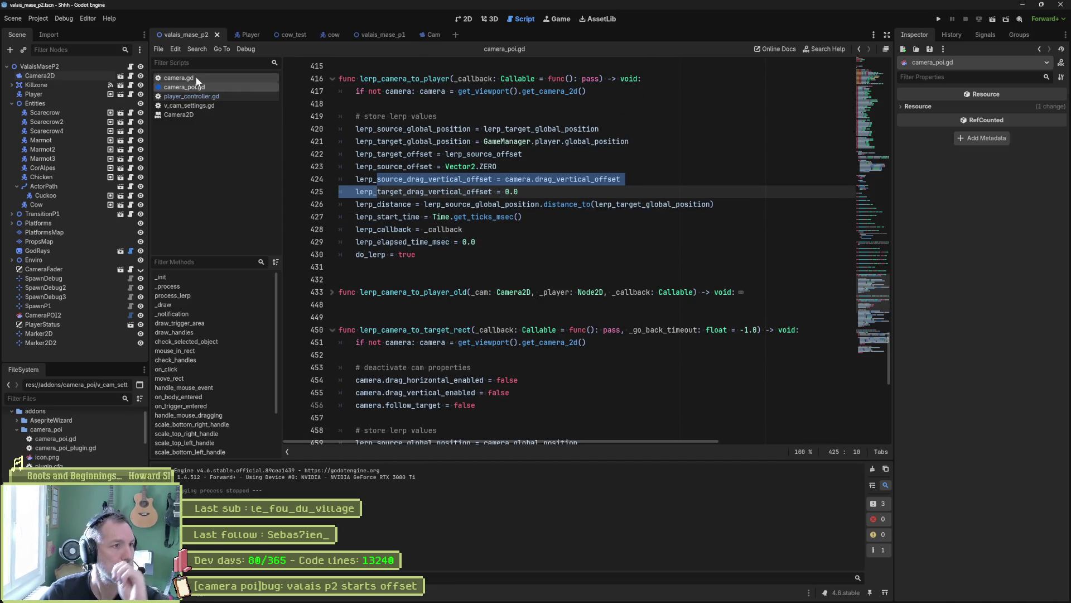
Run the scene and set the remote Camera2D's Drag Vertical Offset to 0.68
key("F6")
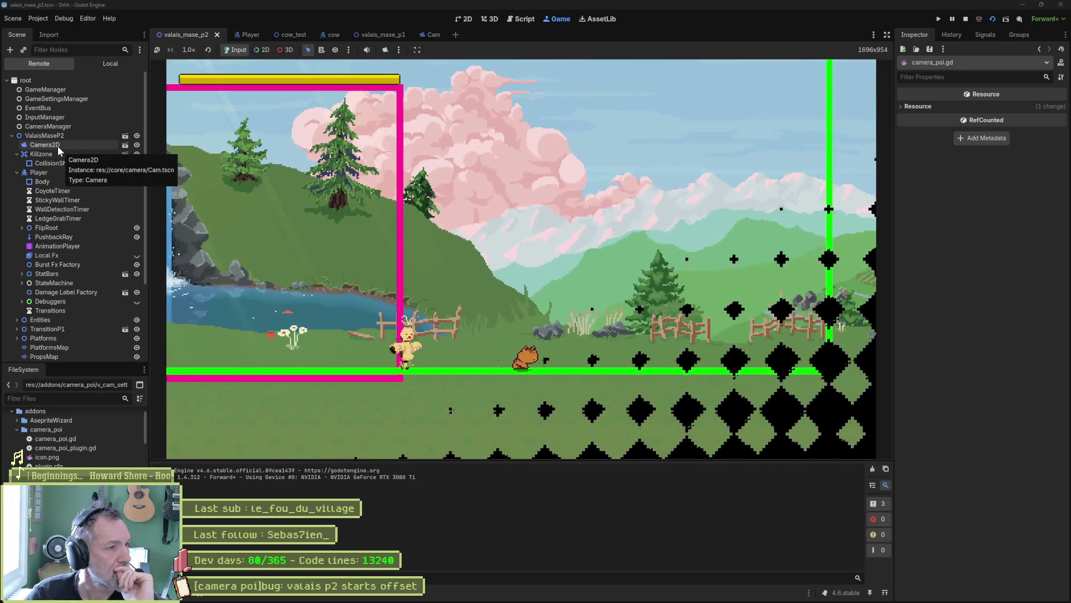
left_click(57, 145)
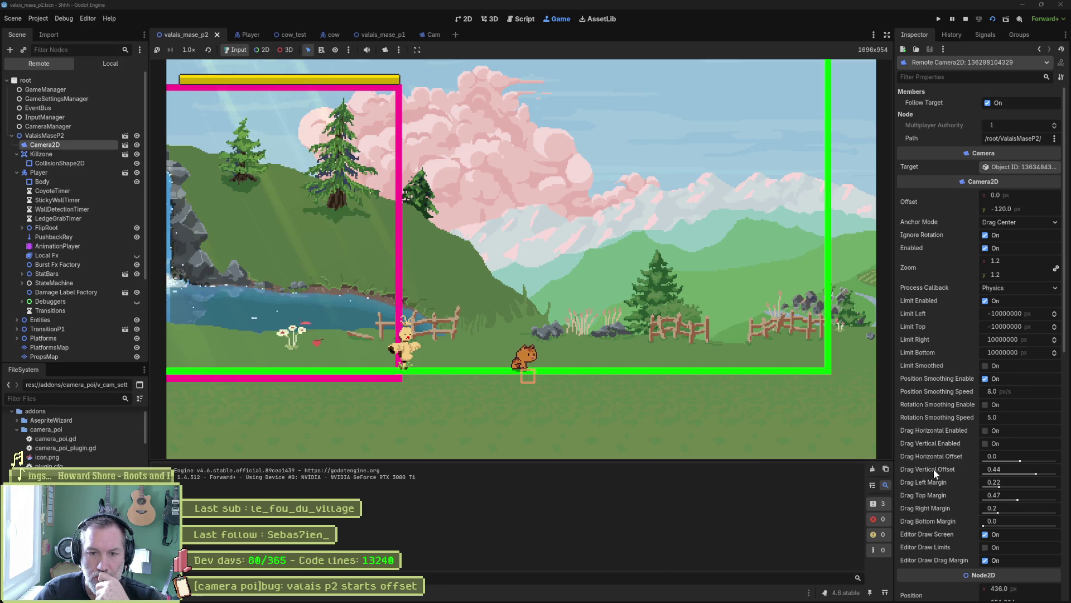
mouse_move(1036, 474)
left_mouse_down()
mouse_move(1062, 478)
mouse_move(1047, 479)
left_mouse_up()
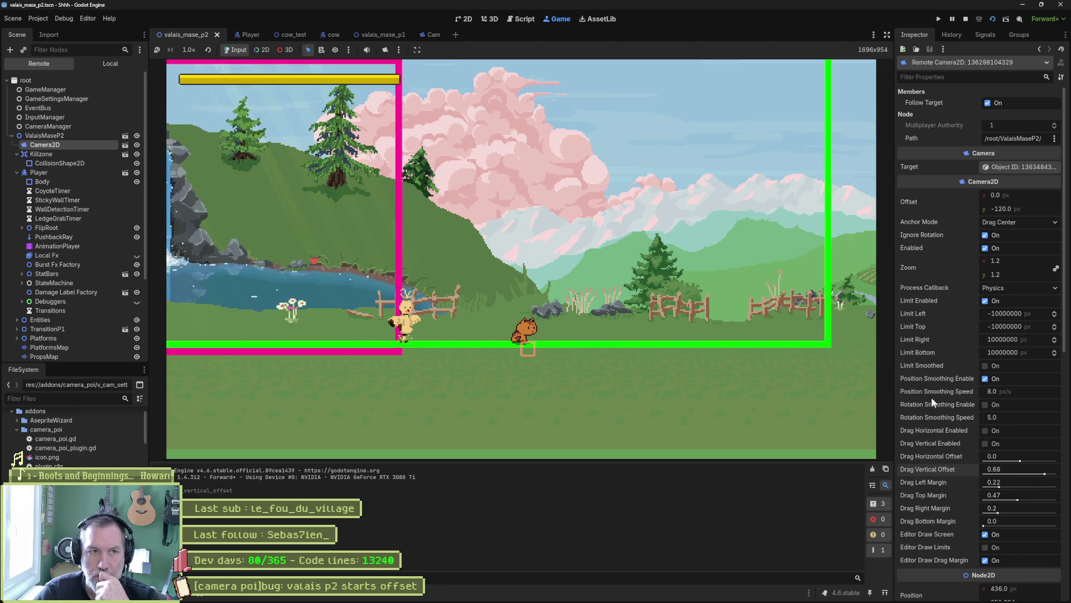
left_click(522, 19)
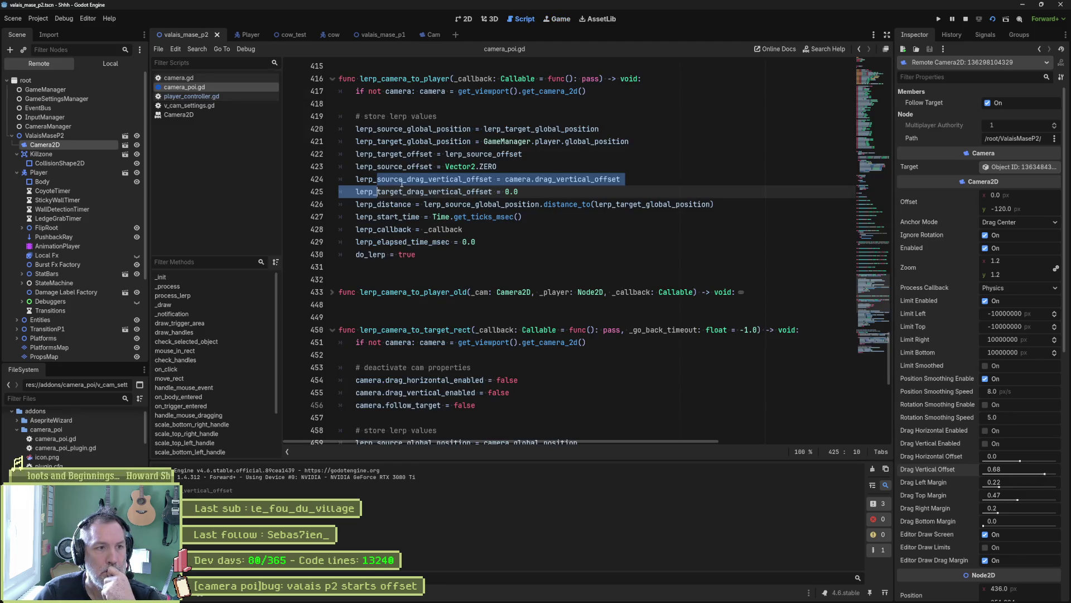
Stop the running game and return to camera_poi.gd
double_click(424, 179)
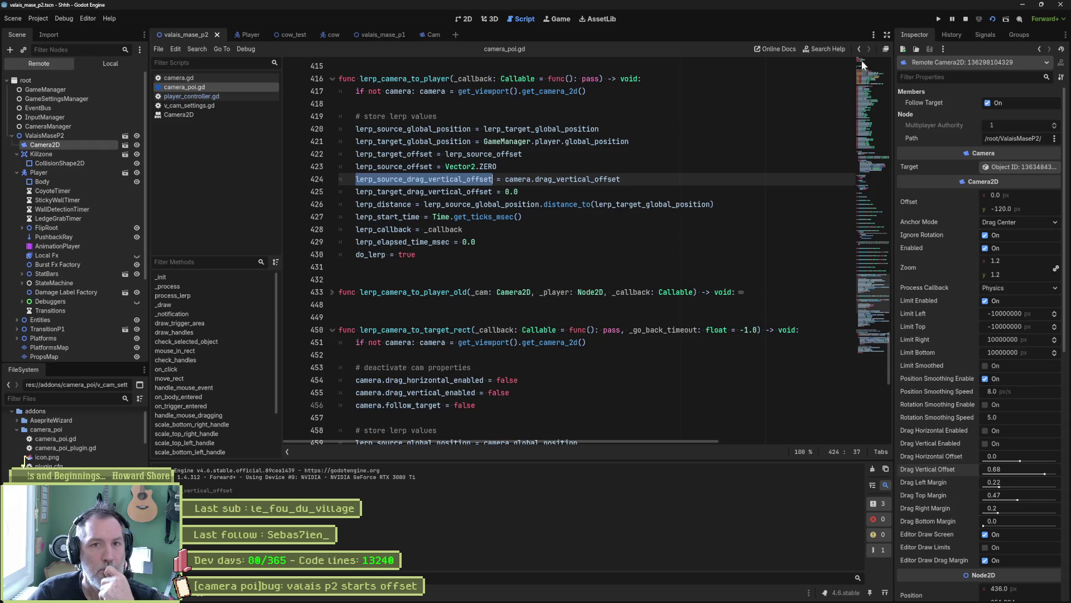
left_click(966, 19)
left_click(607, 192)
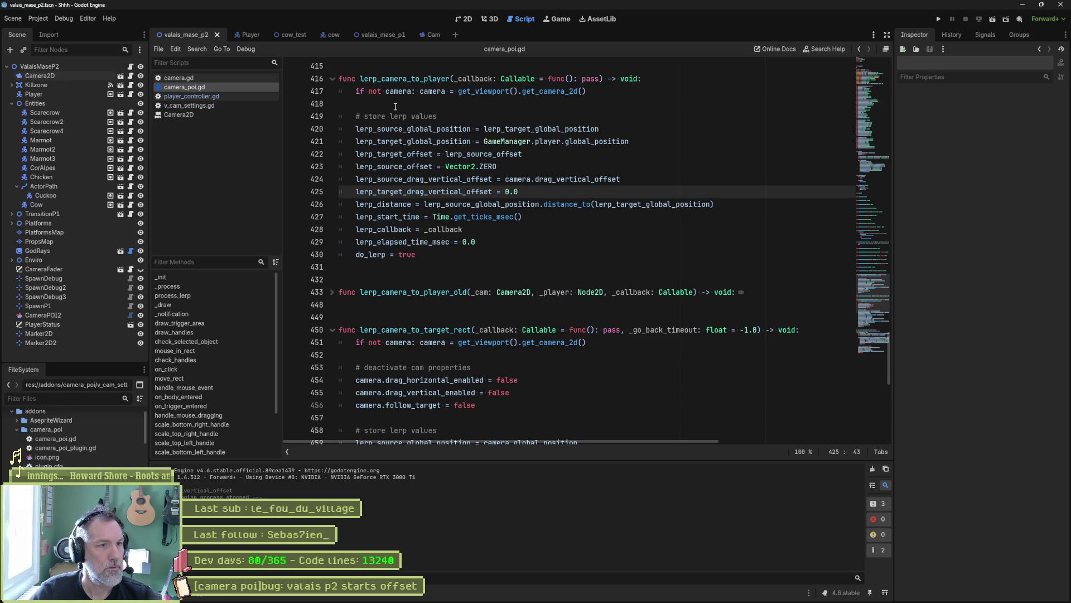
Compare the drag vertical offset source and target lines in lerp_camera_to_player and lerp_camera_to_target_rect
double_click(441, 180)
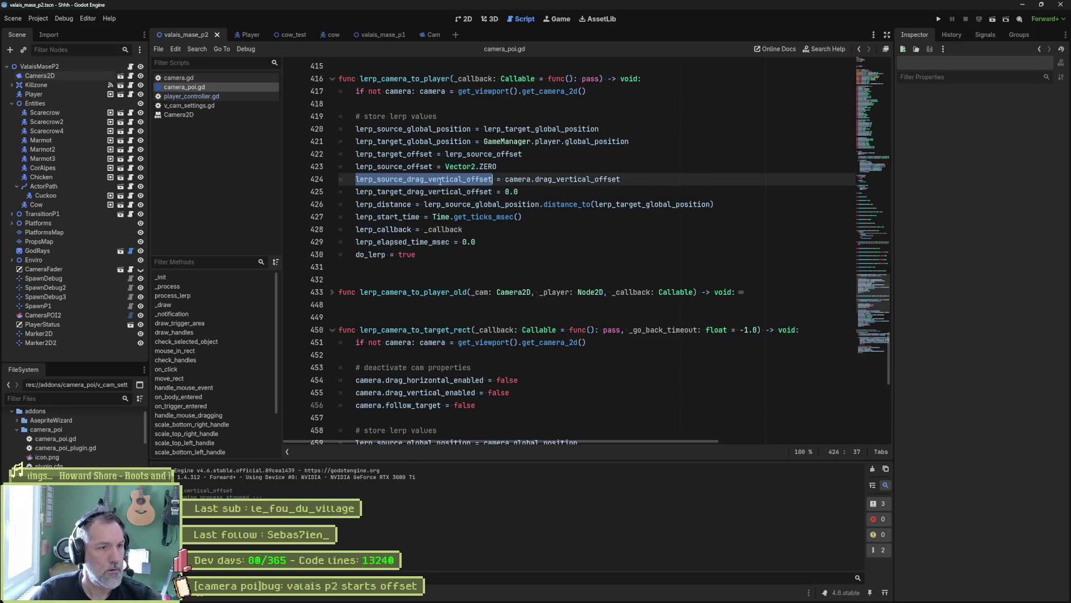
double_click(460, 191)
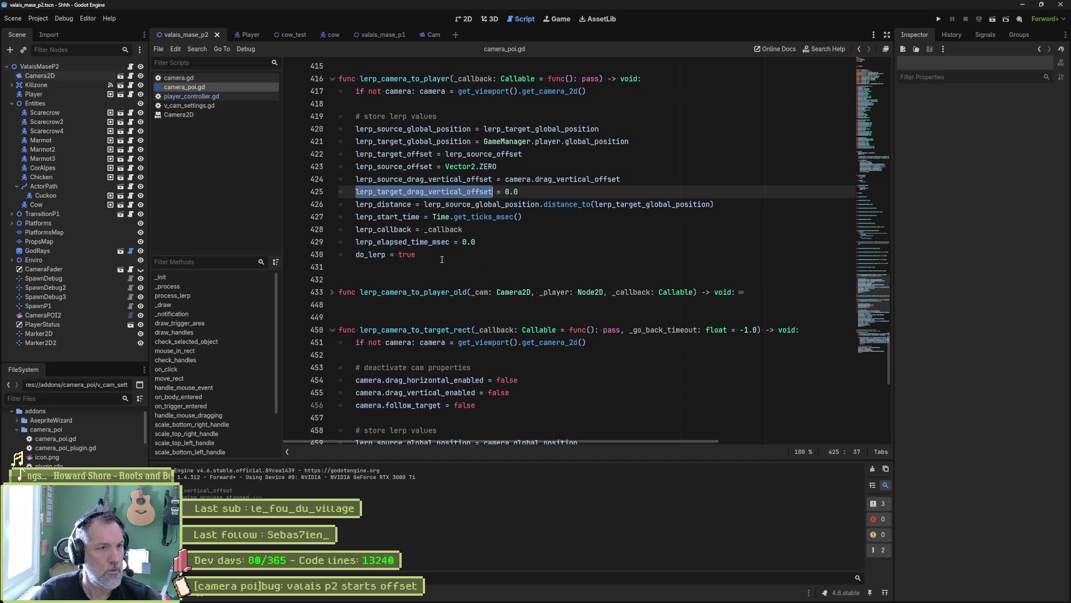
scroll(443, 268, "up", 3)
scroll(444, 260, "down", 4)
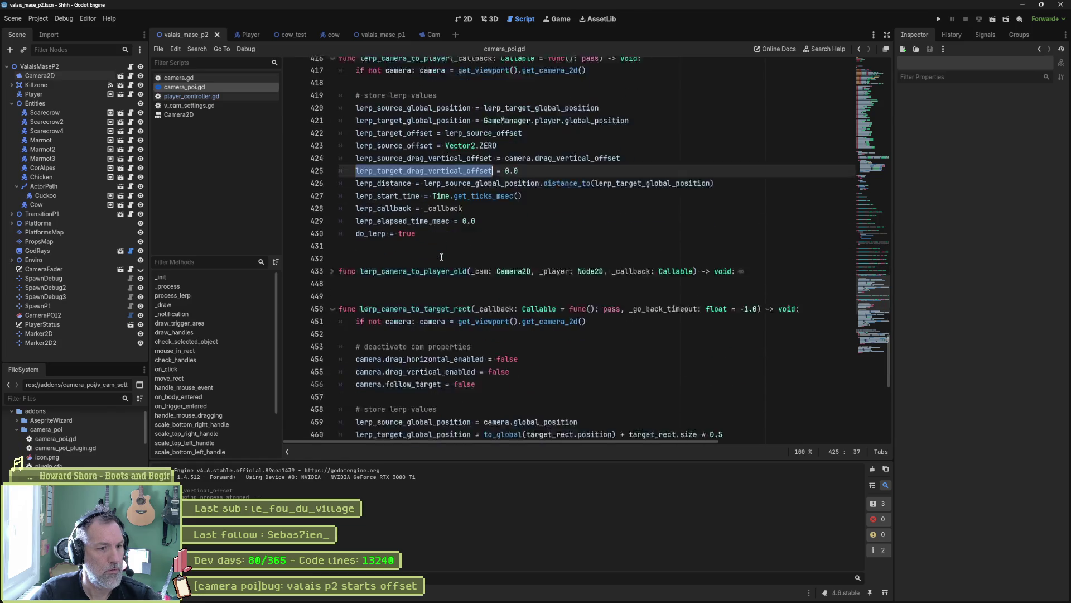
scroll(440, 259, "down", 2)
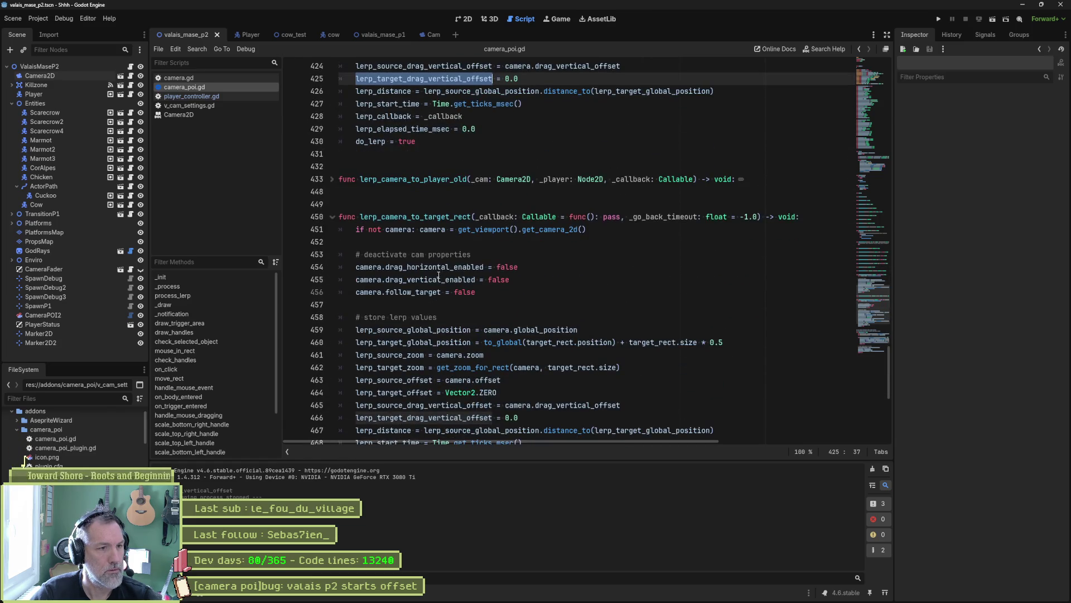
scroll(504, 215, "down", 1)
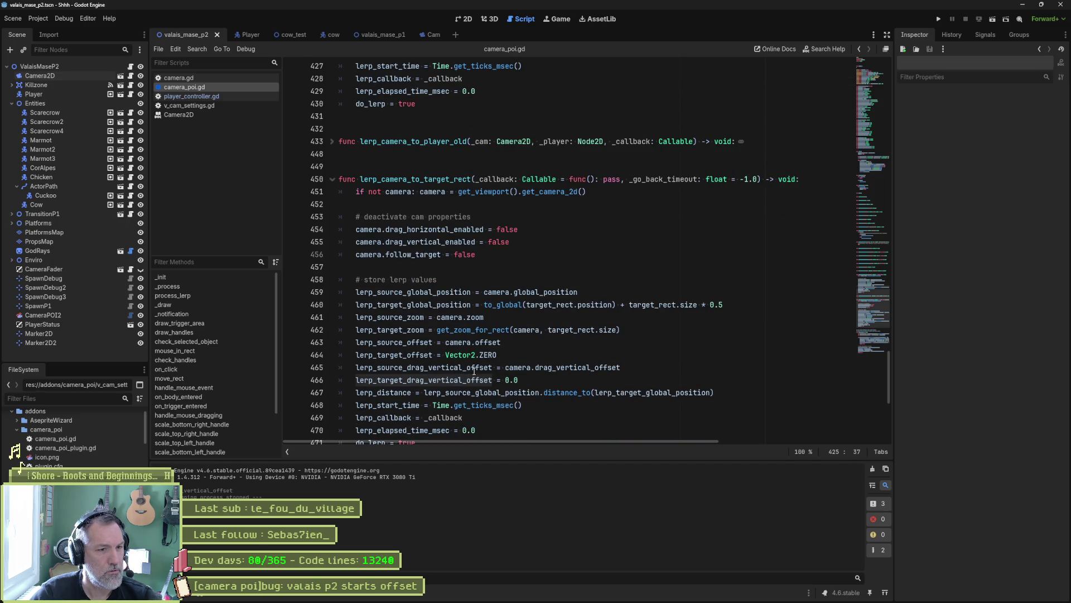
double_click(469, 367)
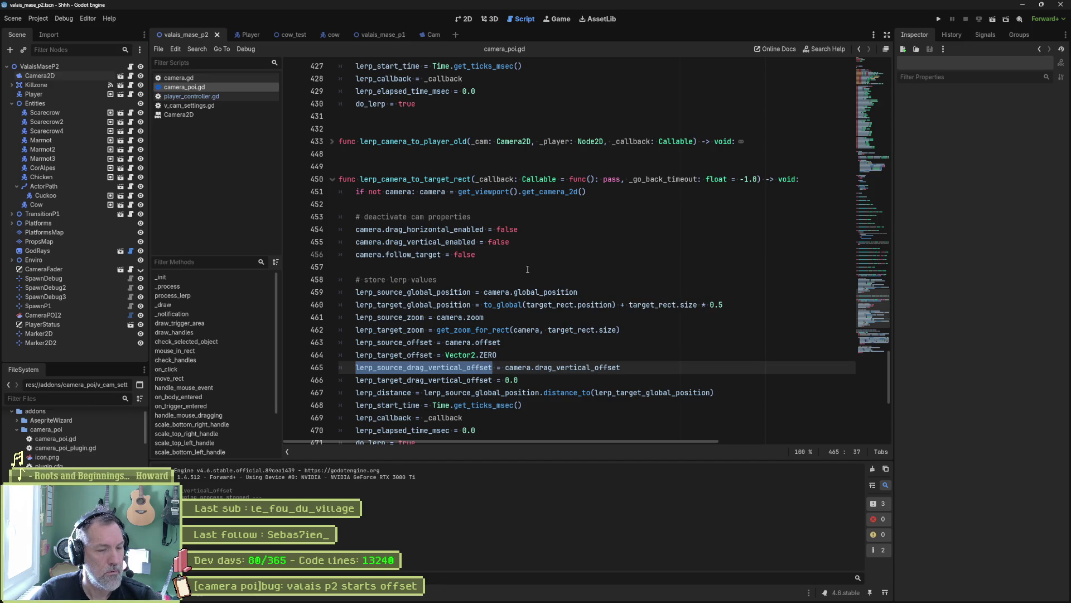
scroll(527, 261, "up", 3)
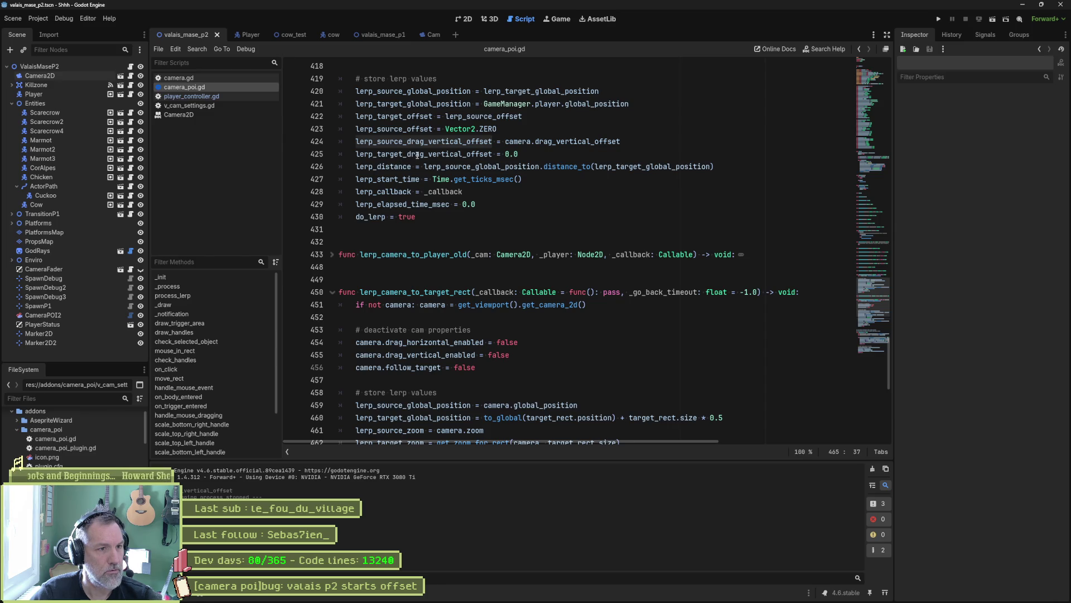
Make lerp_target_drag_vertical_offset take lerp_source_drag_vertical_offset, moving the target line above the source line
double_click(511, 154)
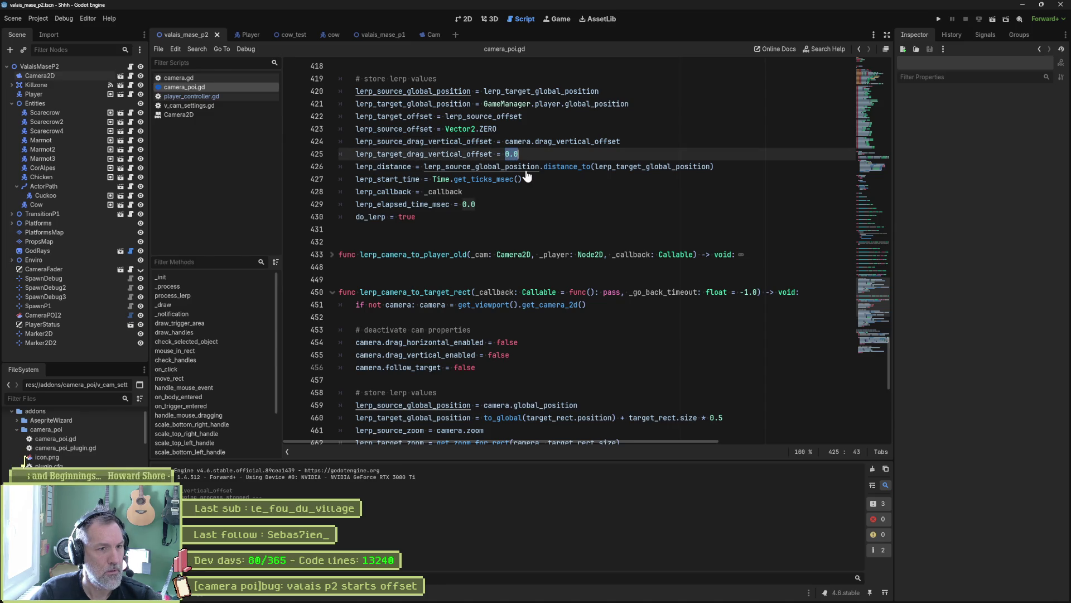
type("0.0")
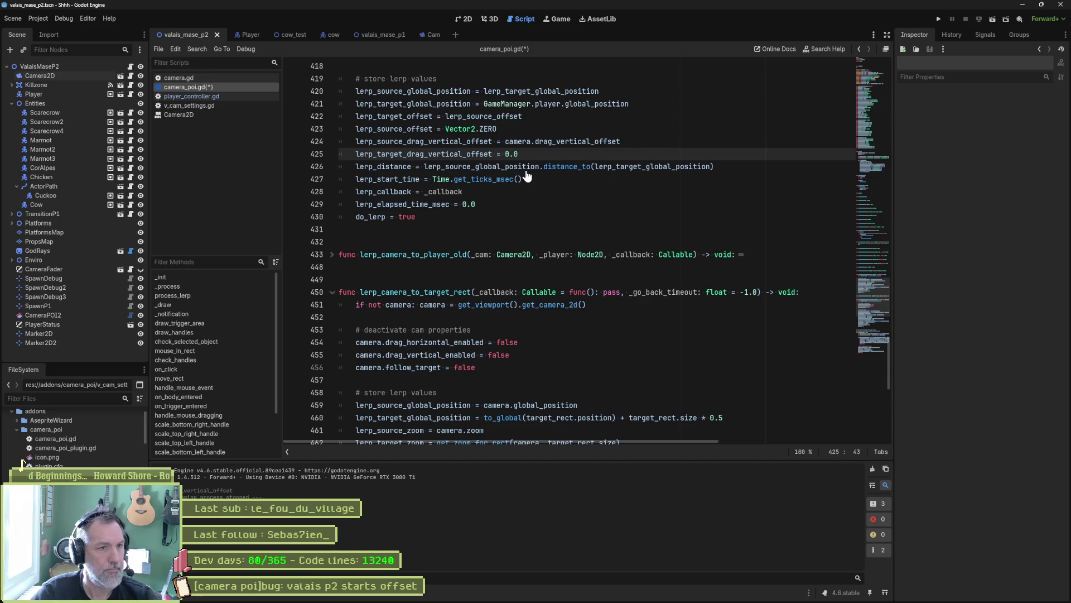
double_click(447, 143)
key("ctrl+c")
double_click(512, 154)
key("ctrl+v")
left_click(548, 154)
key("alt+Up")
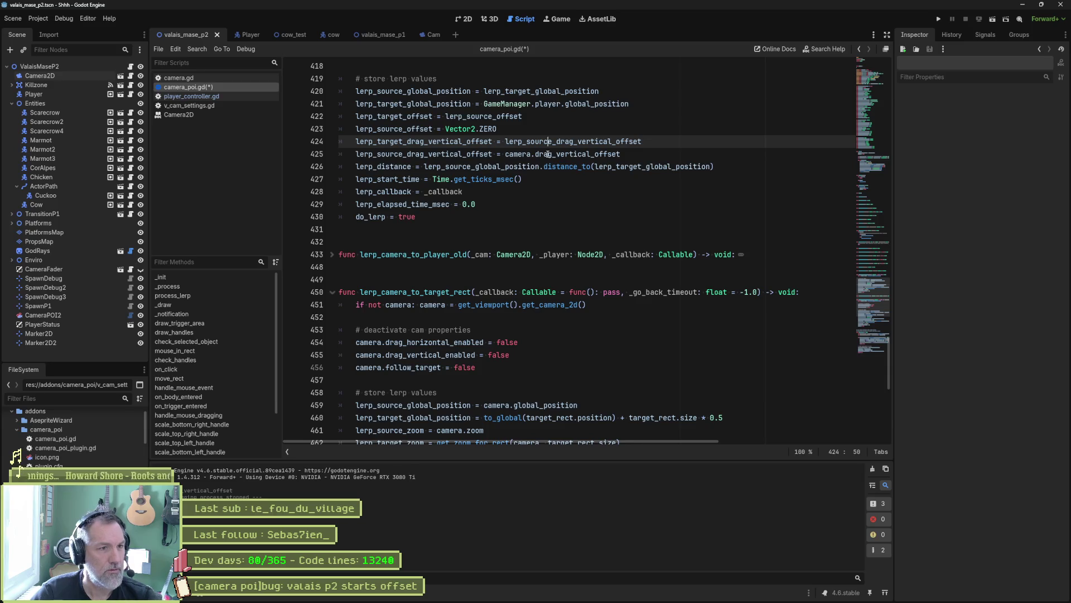
left_click_drag(504, 142, 633, 142)
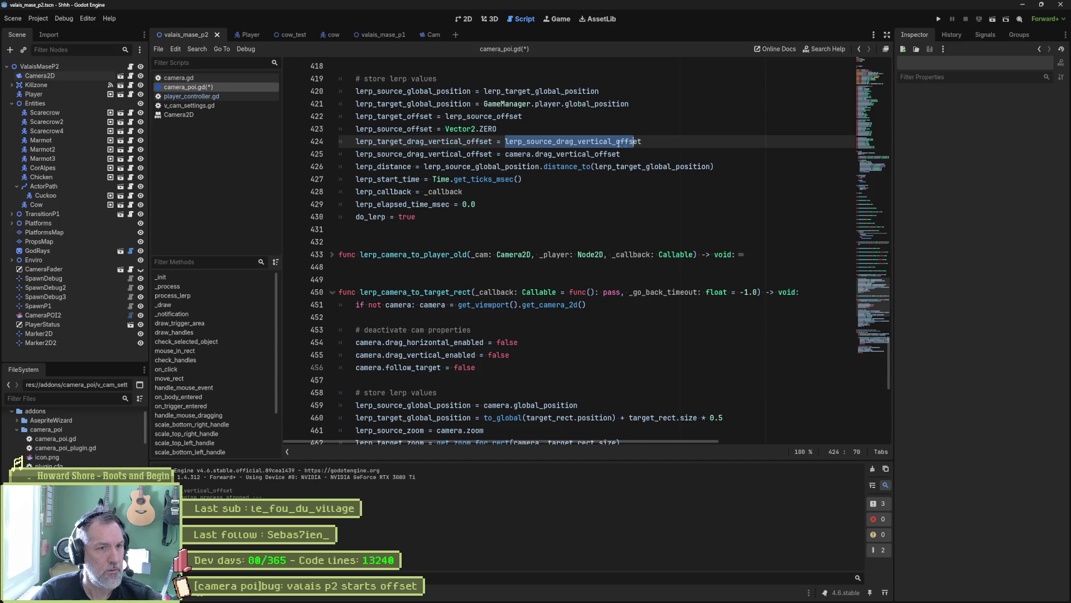
scroll(497, 357, "down", 2)
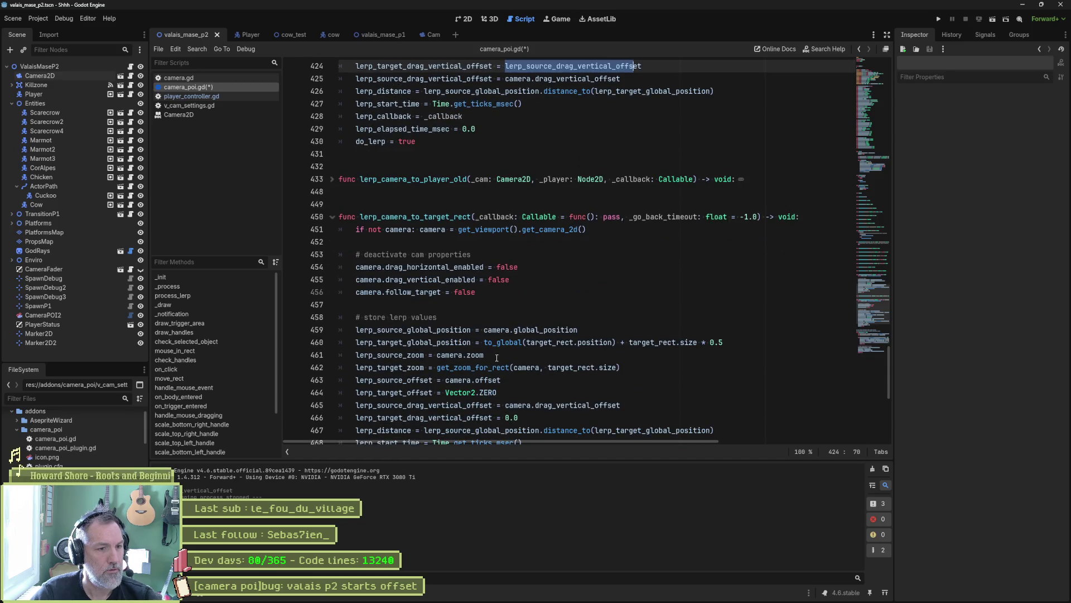
left_click(508, 417)
scroll(508, 159, "up", 2)
Restore line 425 to reset the source drag offset to 0.0 and save camera_poi.gd
left_click_drag(505, 155, 621, 156)
type("0.0")
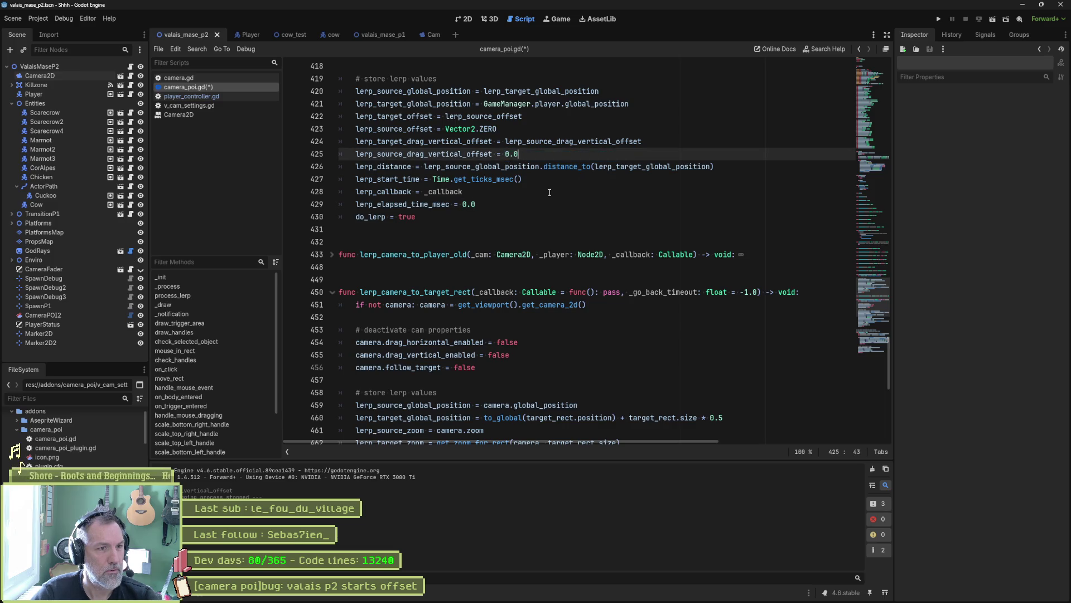
key("ctrl+z")
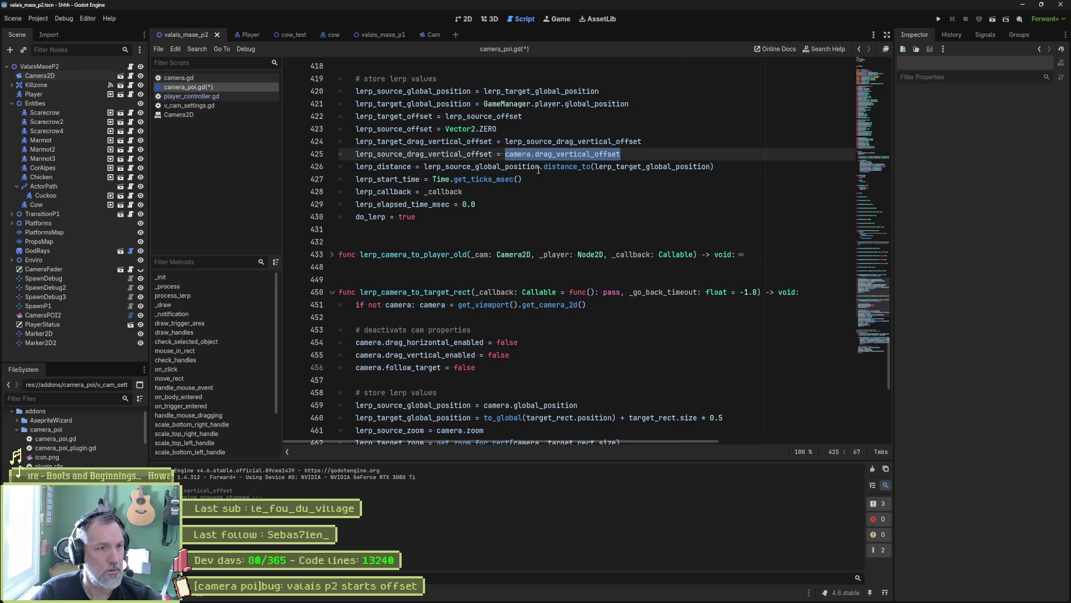
key("ctrl+y")
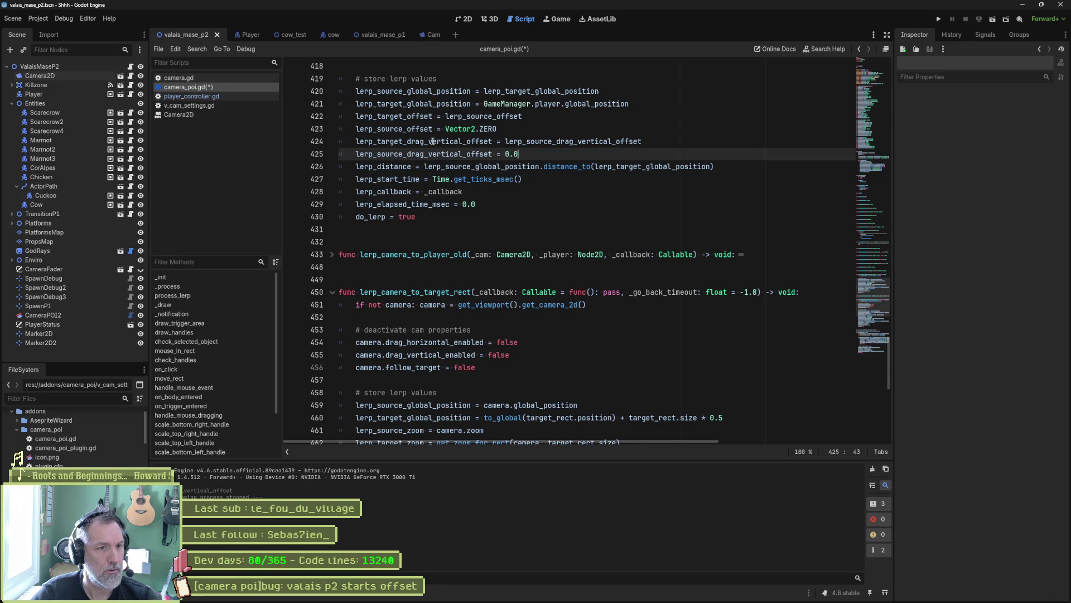
key("Up")
key("Home")
key("ctrl+shift+Right")
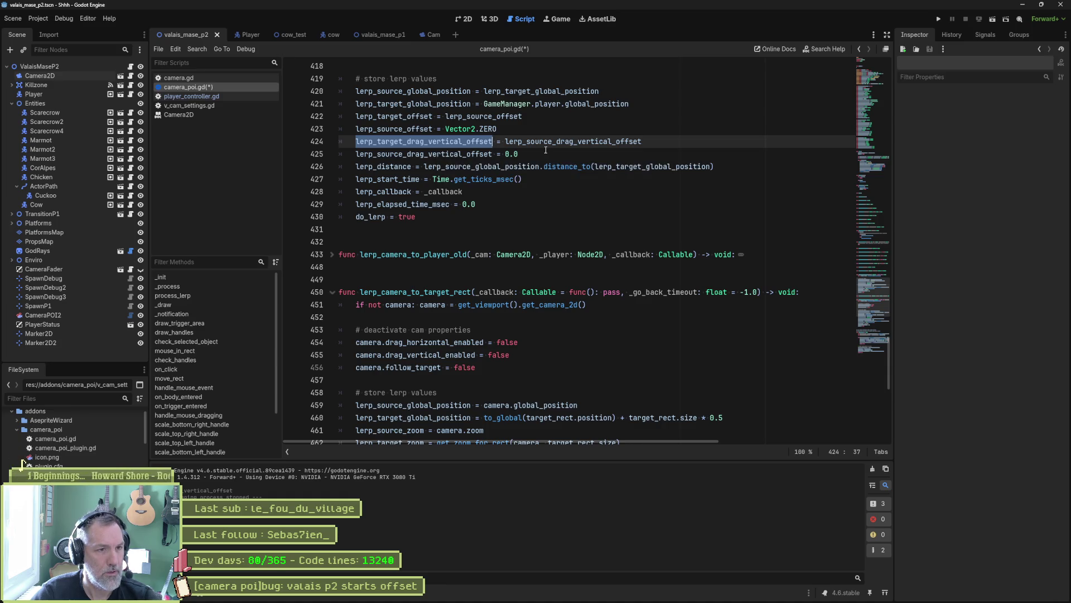
left_click(599, 159)
key("ctrl+s")
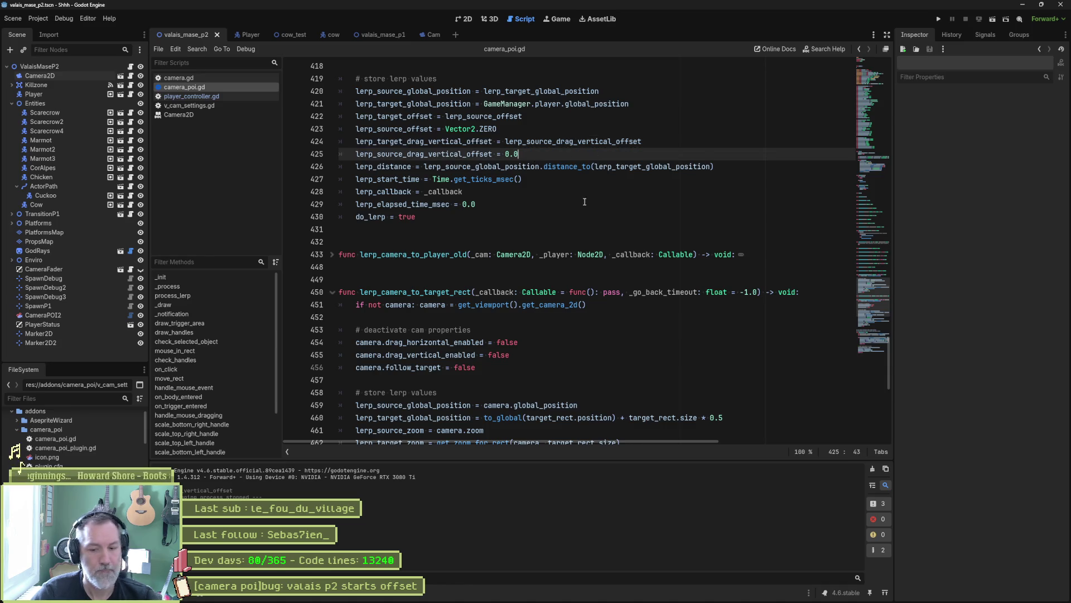
key("F6")
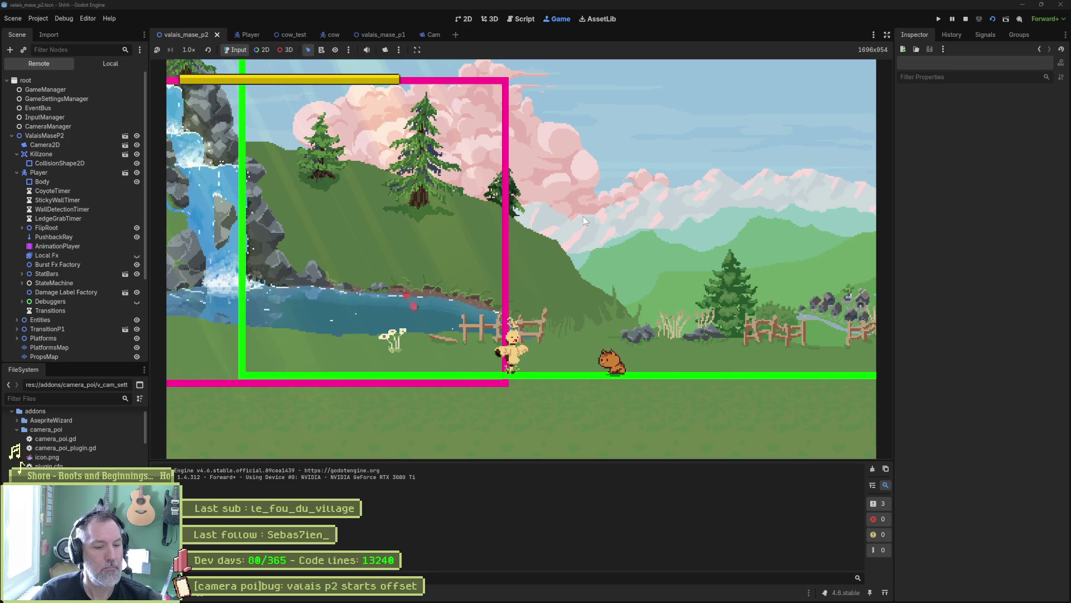
Stop the valais_mase_p2 test run after watching the camera offset behaviour
key("F8")
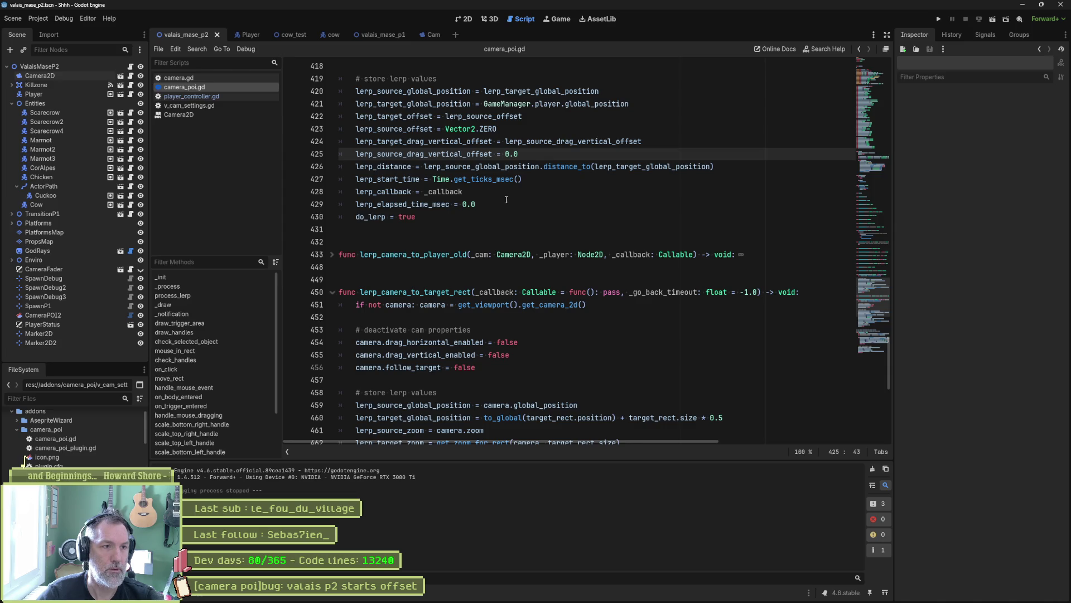
scroll(506, 200, "up", 3)
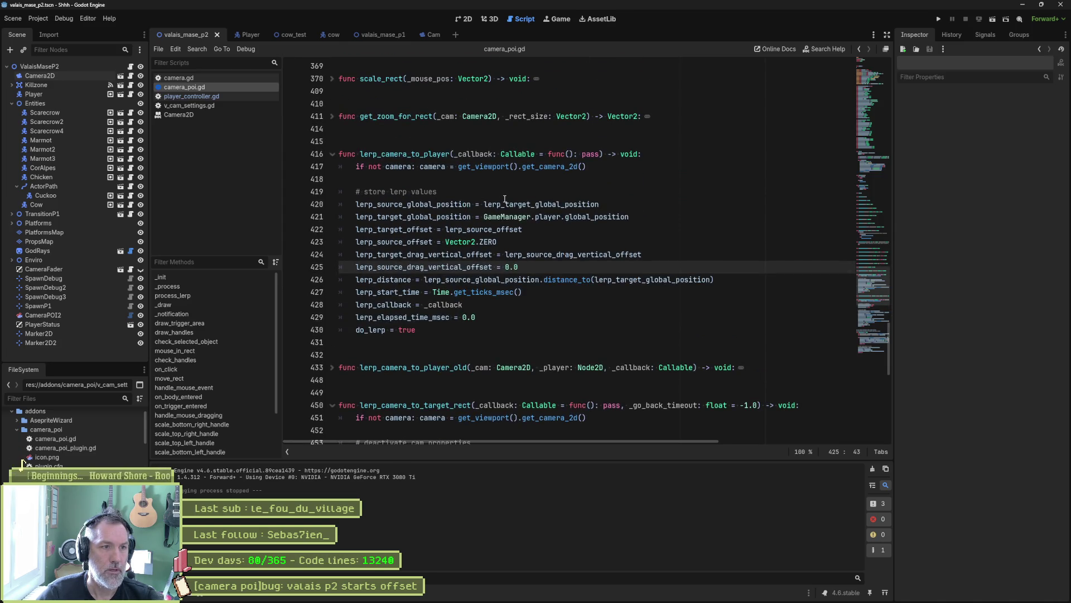
left_click(486, 166)
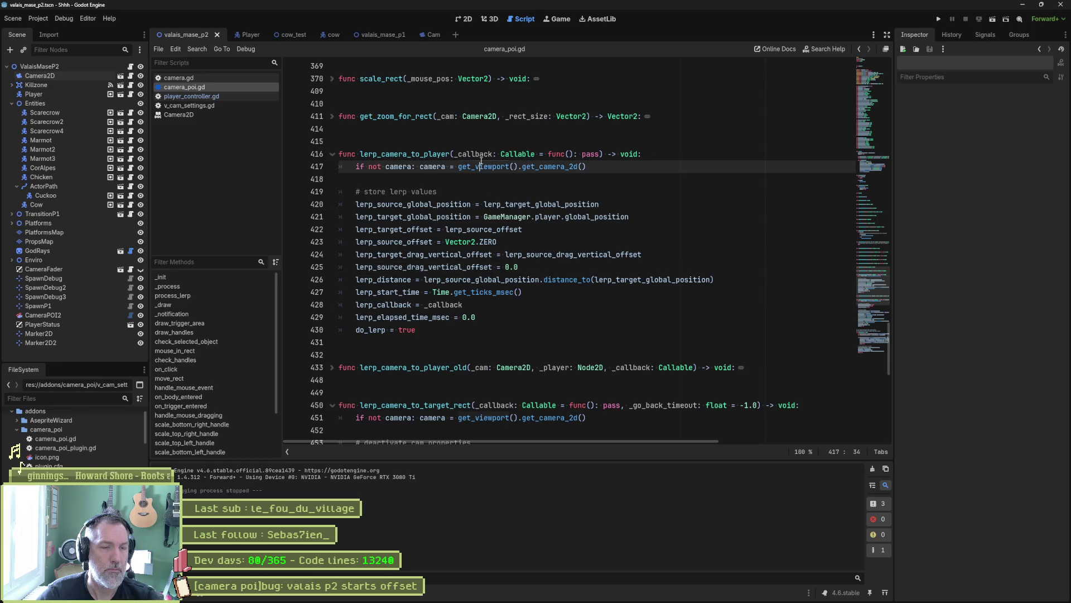
double_click(473, 154)
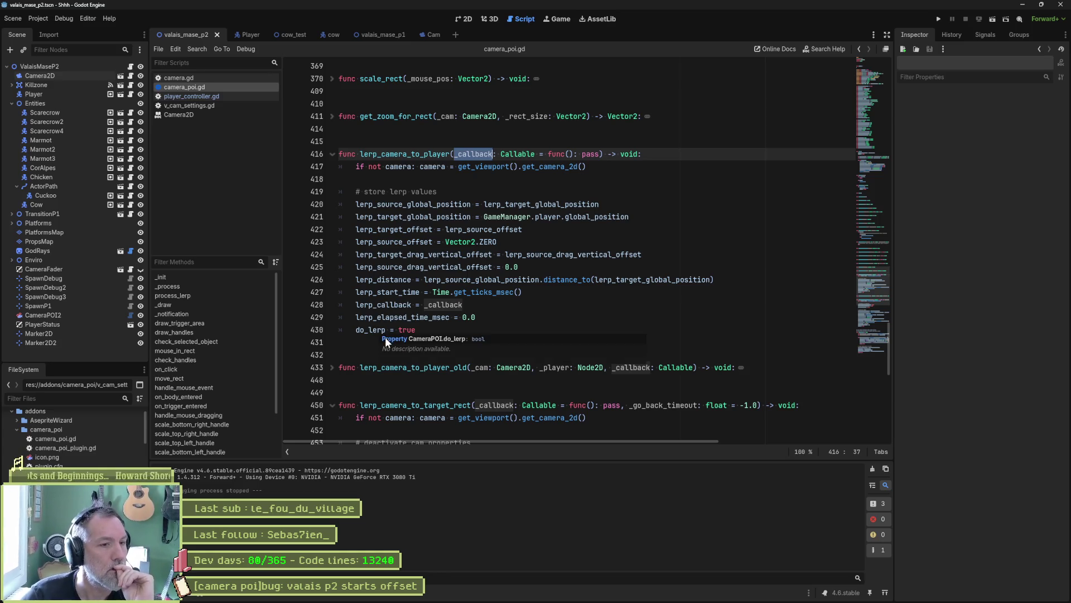
scroll(385, 337, "down", 5)
scroll(388, 385, "down", 2)
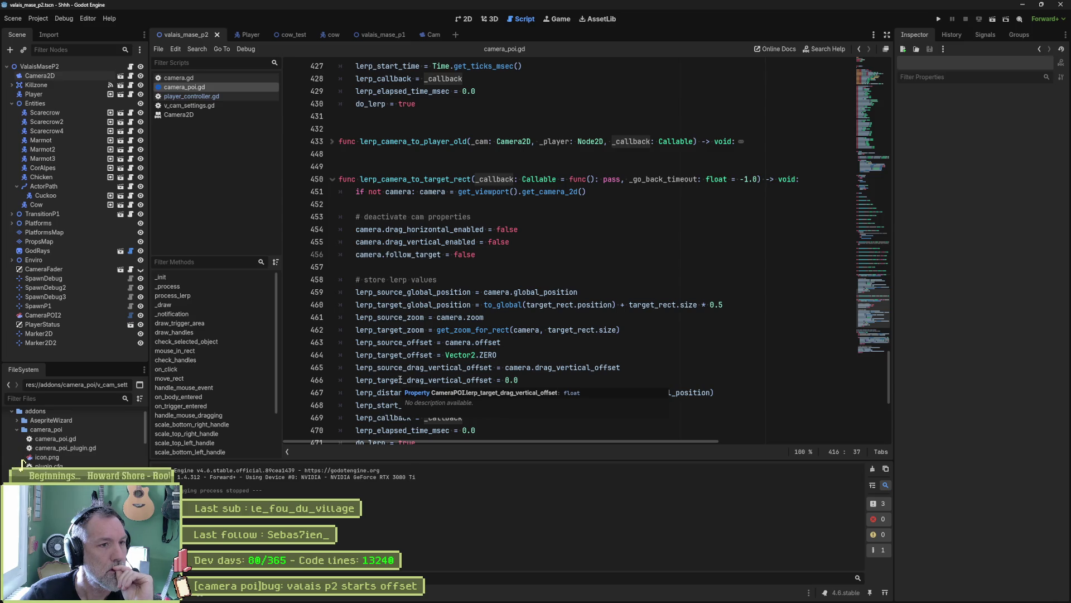
scroll(462, 297, "down", 10)
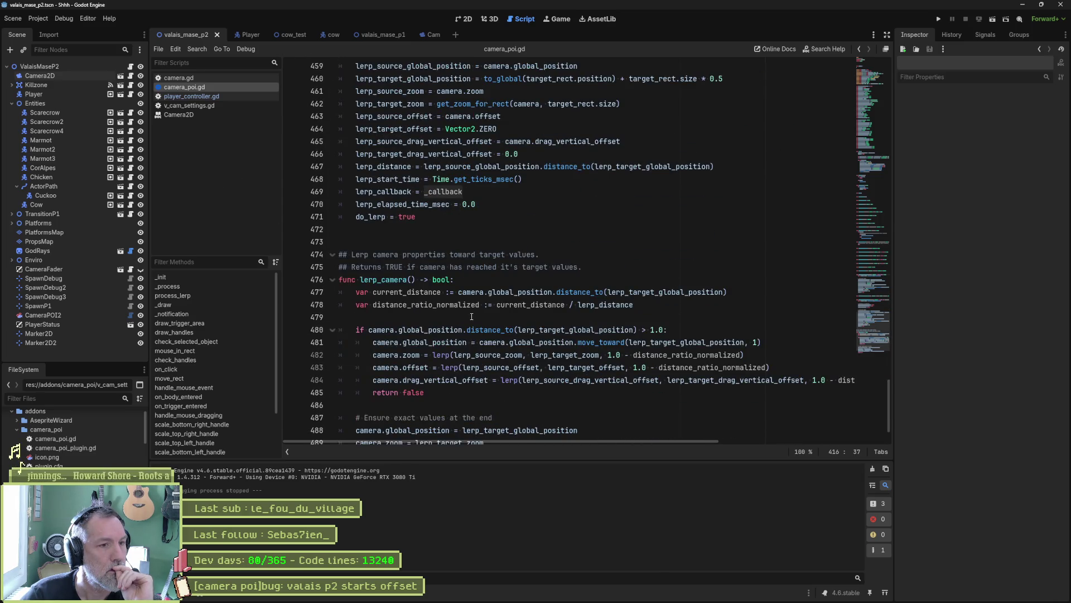
scroll(471, 316, "down", 2)
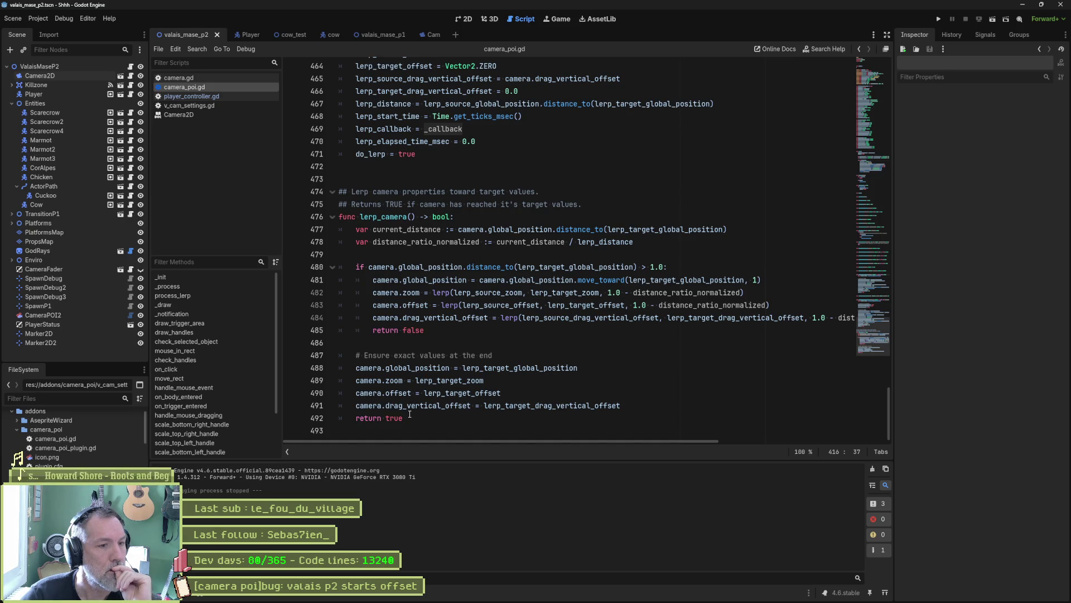
left_click(632, 405)
Insert lerp_callback.call() at line 492 of lerp_camera, save, and go to on_body_entered
key("Return")
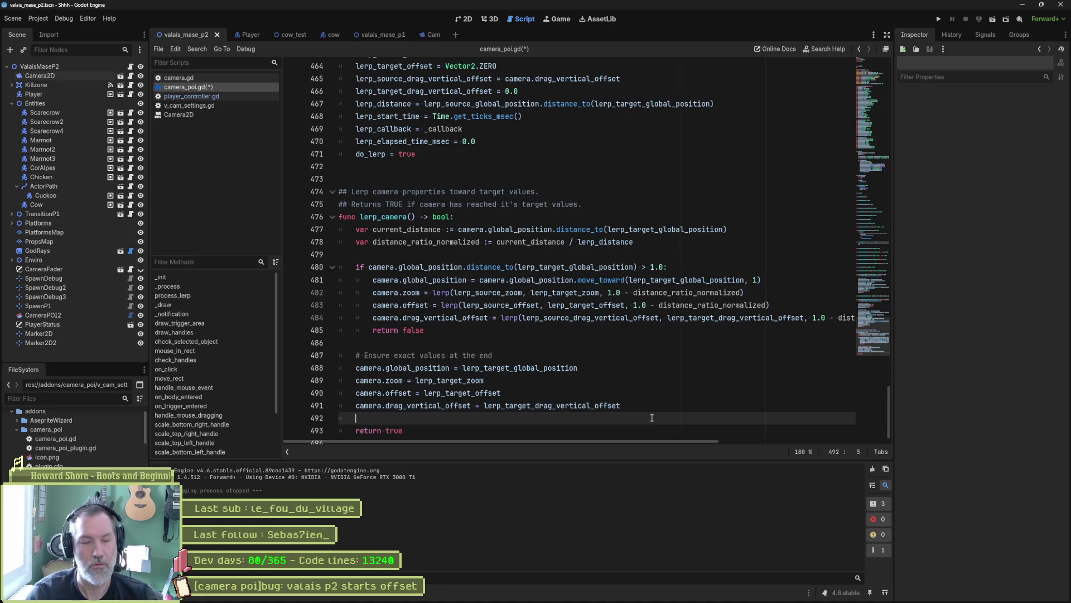
type("call")
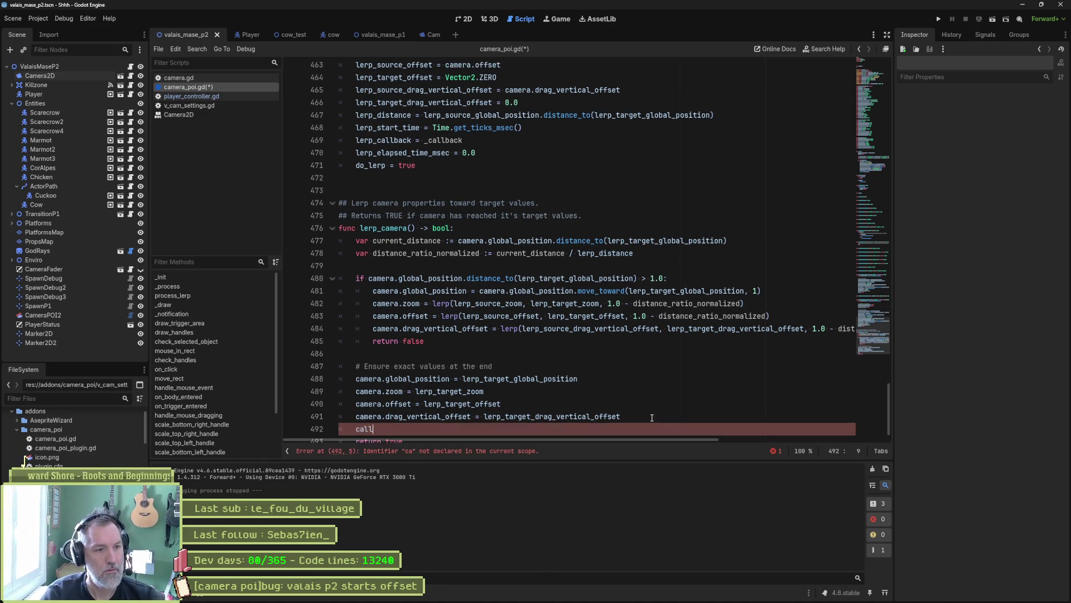
type("back")
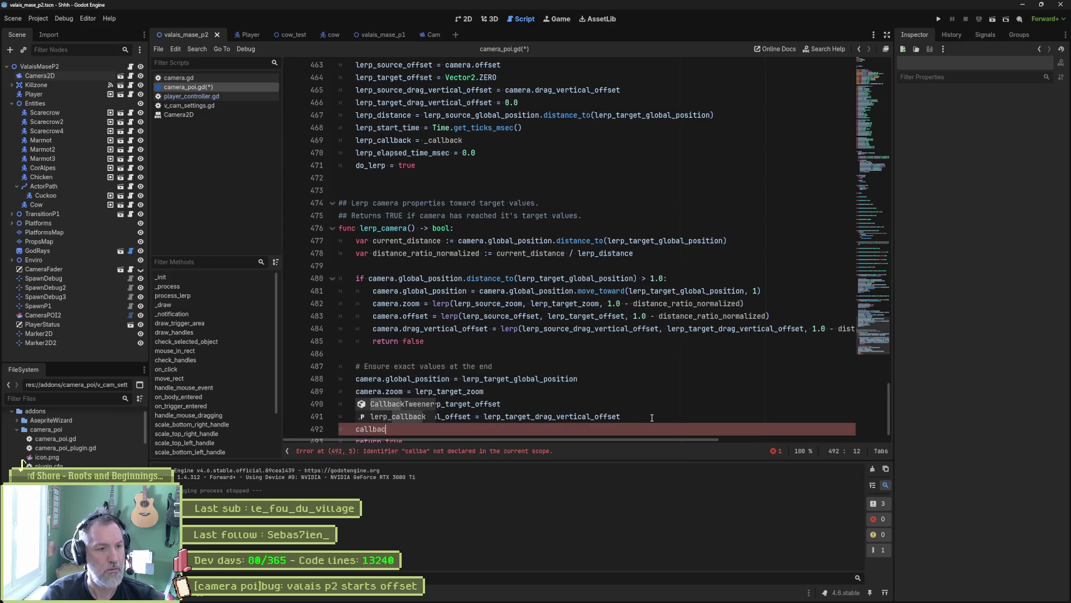
key("Down")
key("Return")
type(".call()")
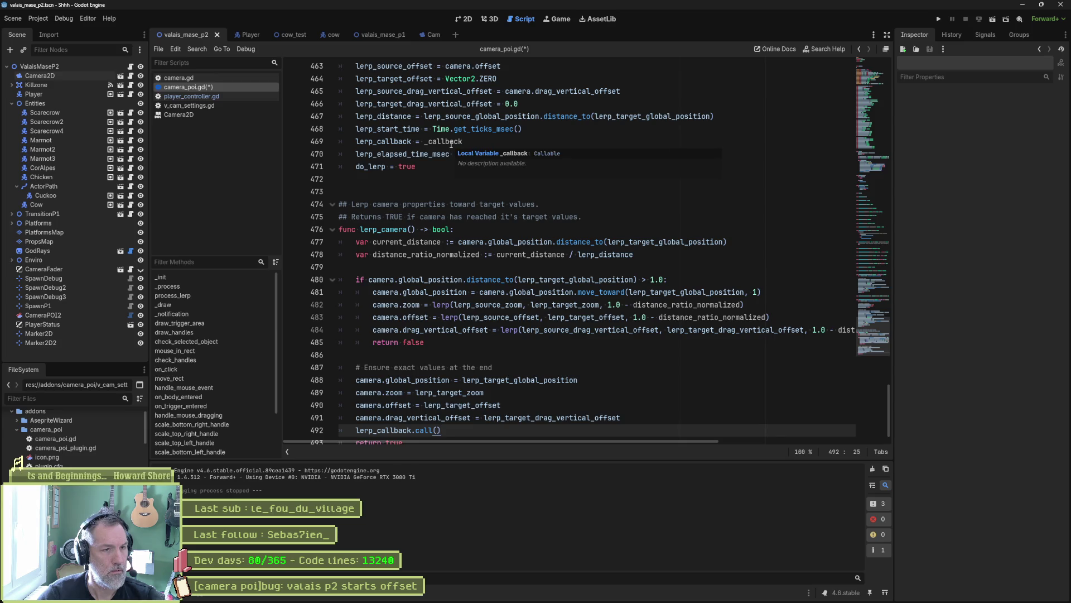
double_click(388, 141)
scroll(447, 167, "up", 10)
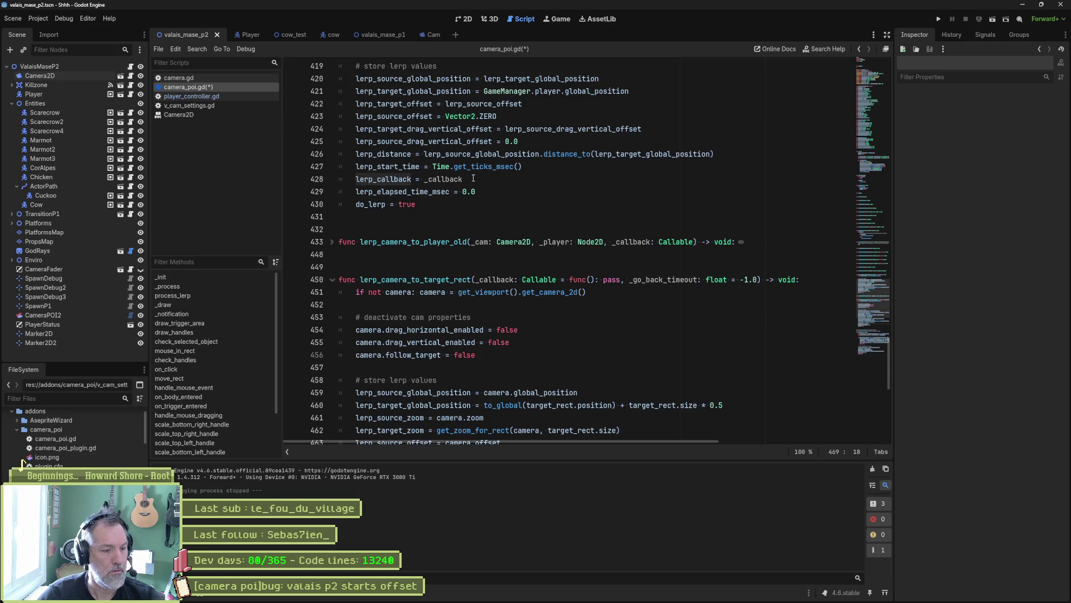
key("ctrl+s")
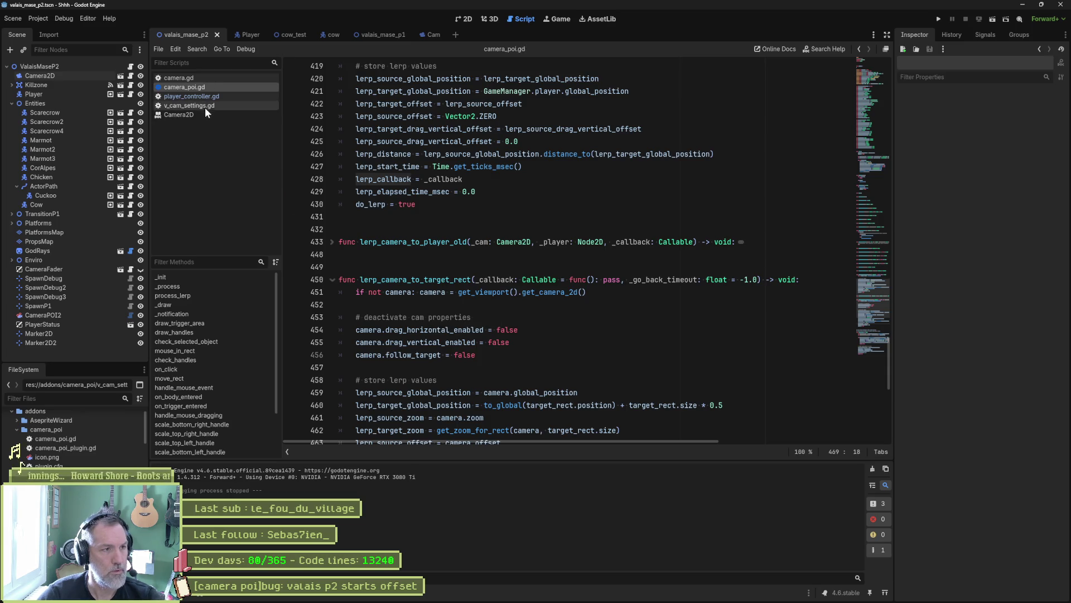
left_click(200, 394)
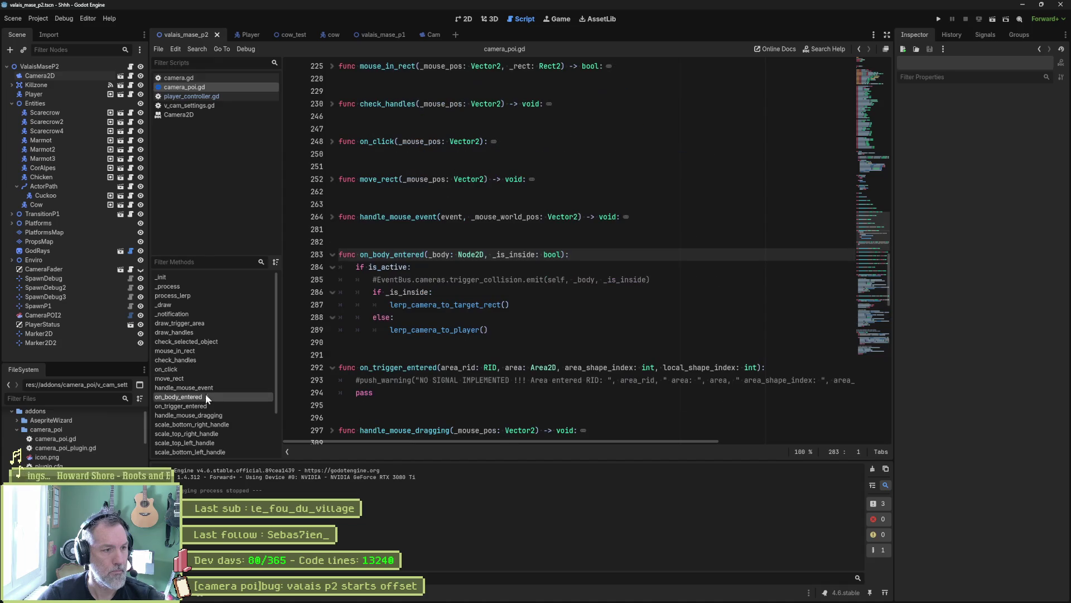
Pass on_lerp_camera_to_player_finished into the lerp_camera_to_player() call on line 289
left_click(571, 329)
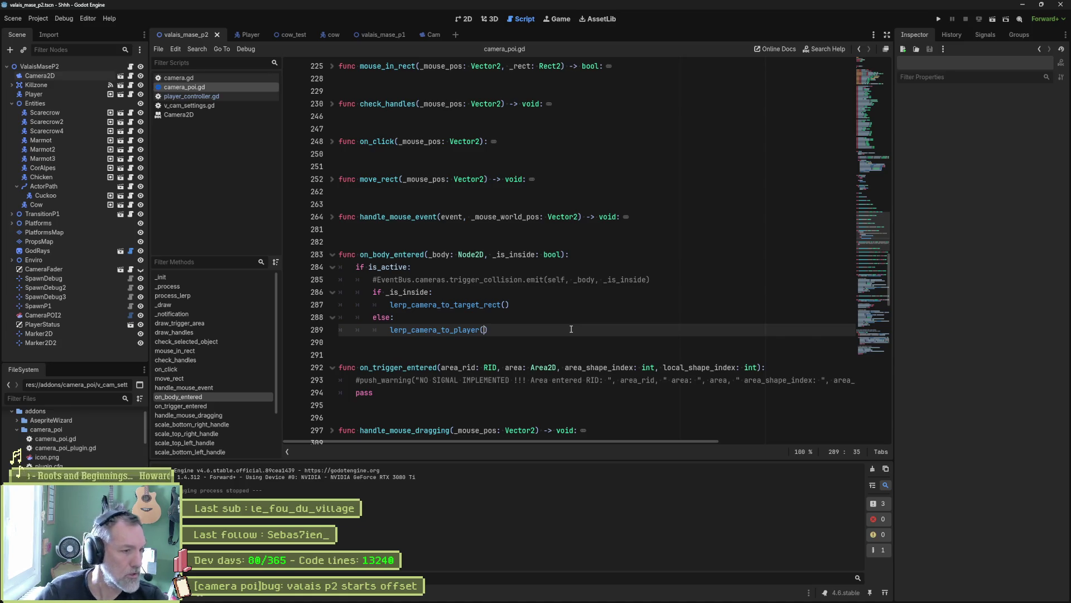
scroll(219, 423, "down", 3)
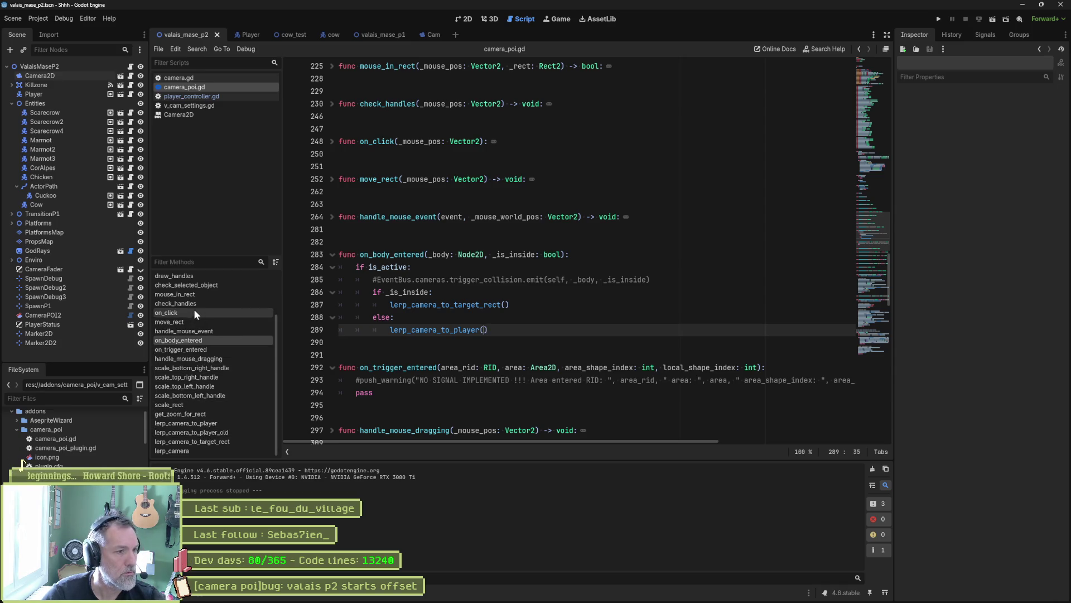
scroll(216, 359, "up", 1)
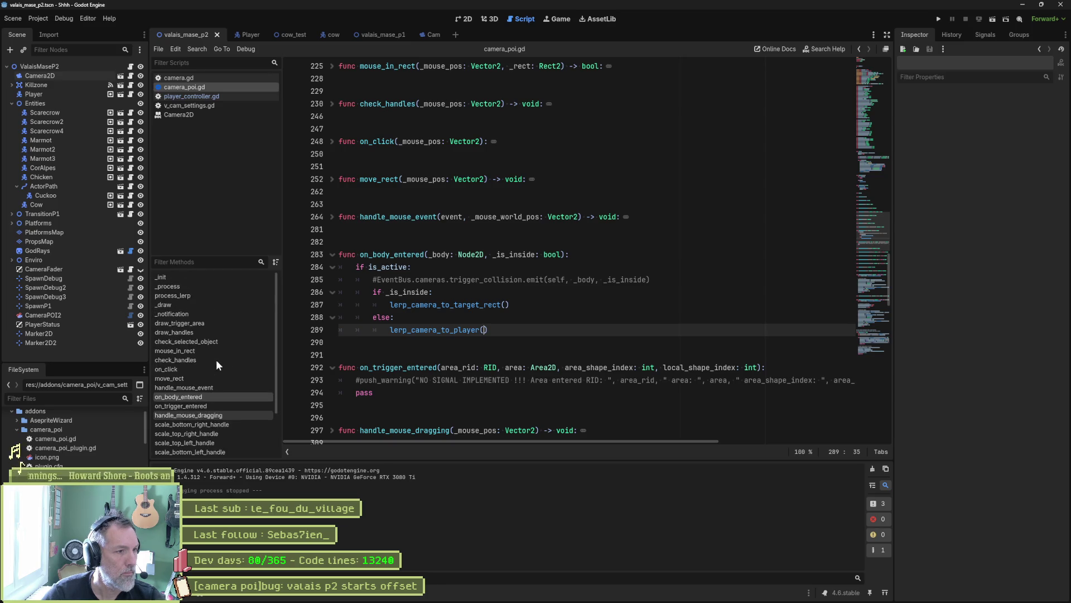
scroll(217, 361, "up", 1)
scroll(576, 361, "down", 2)
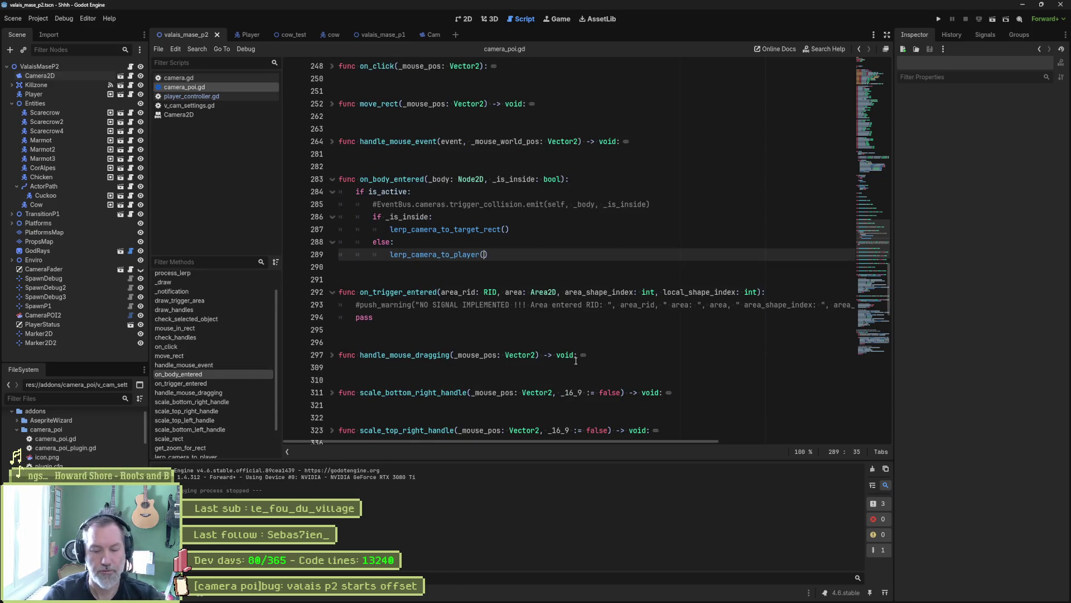
type("on_")
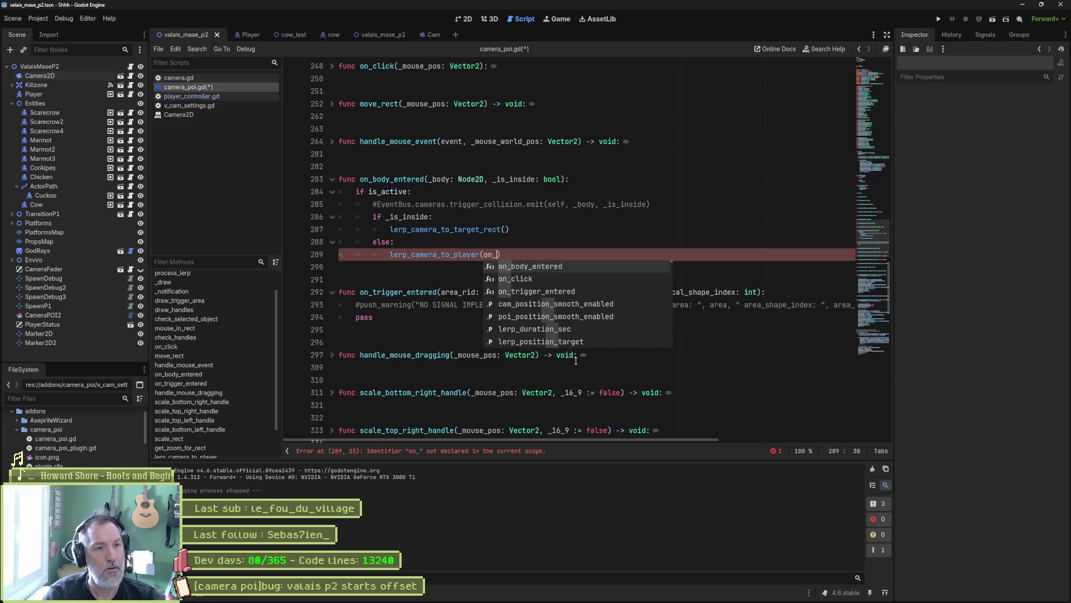
type("lerp_camera_to_")
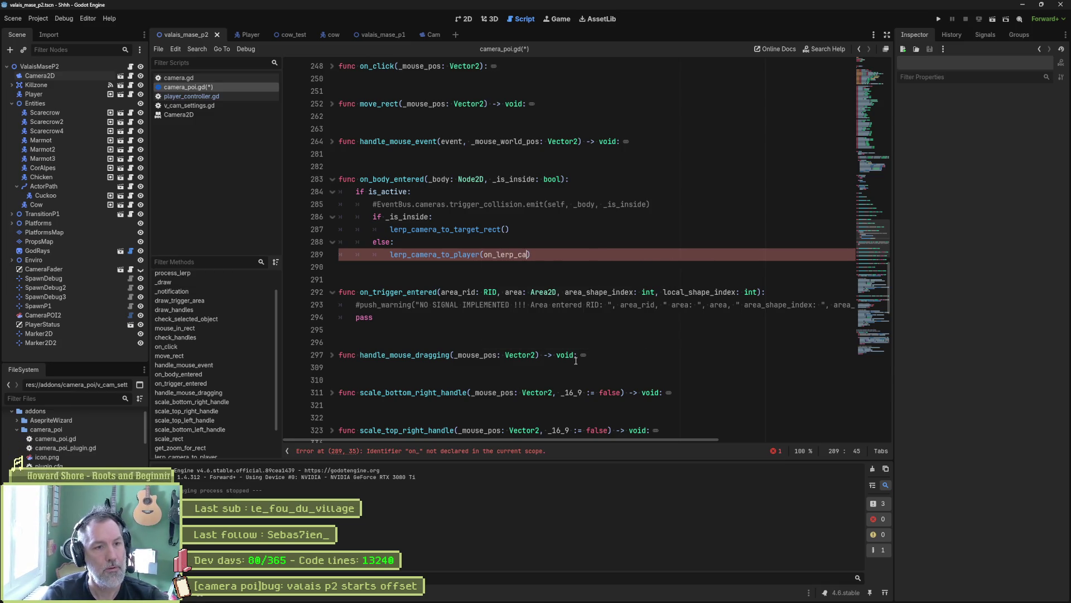
type("player_finished")
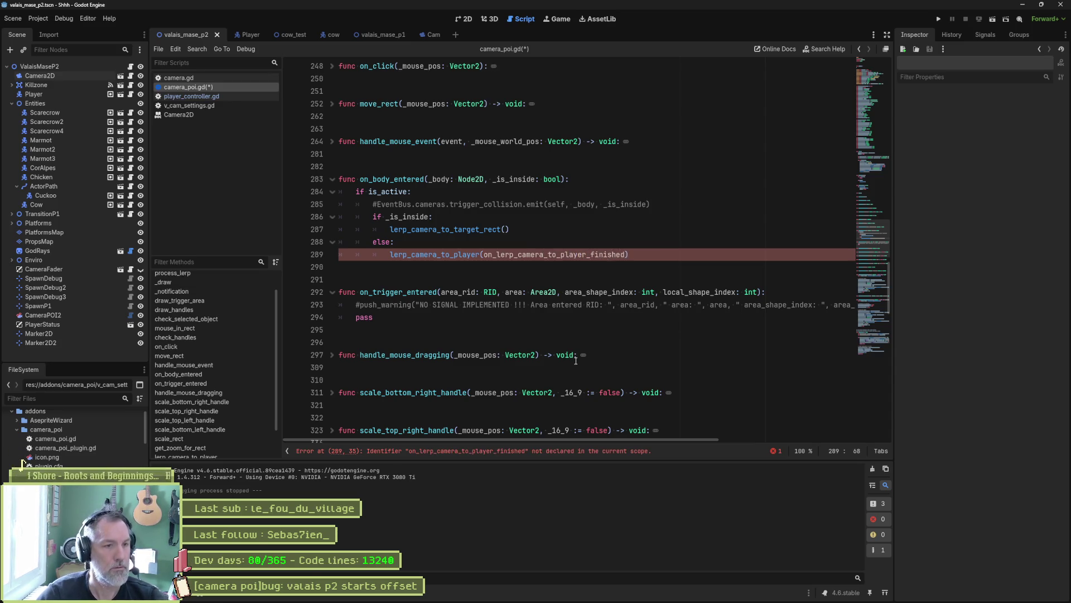
double_click(551, 256)
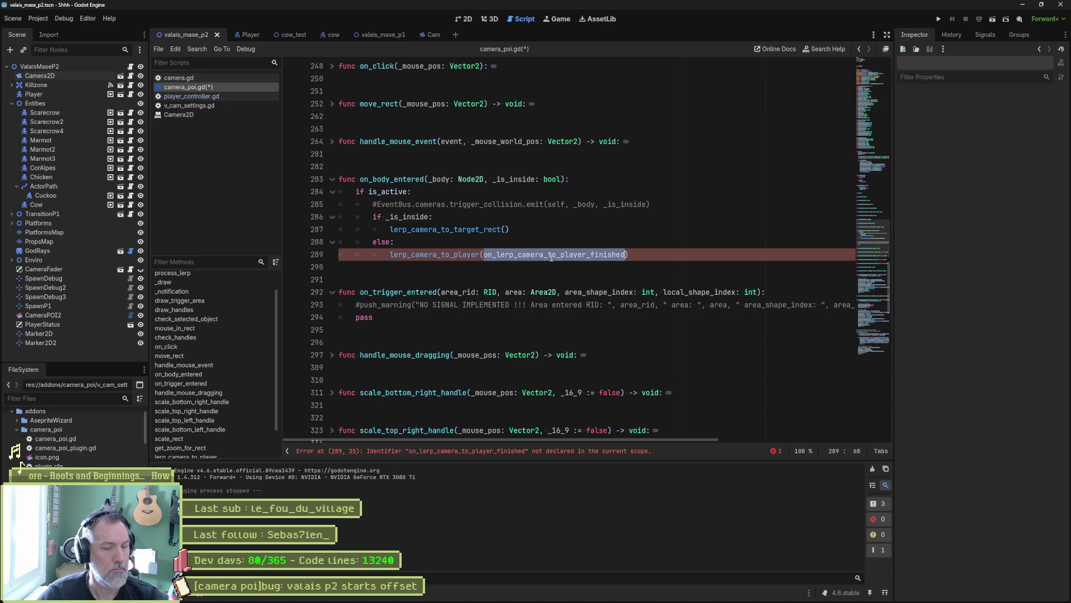
Create a new on_lerp_camera_to_player_finished() function below on_body_entered
key("ctrl+c")
left_click(497, 269)
key("Return")
key("Return")
key("Return")
key("Up")
key("ctrl+v")
key("Home")
type("func")
key("End")
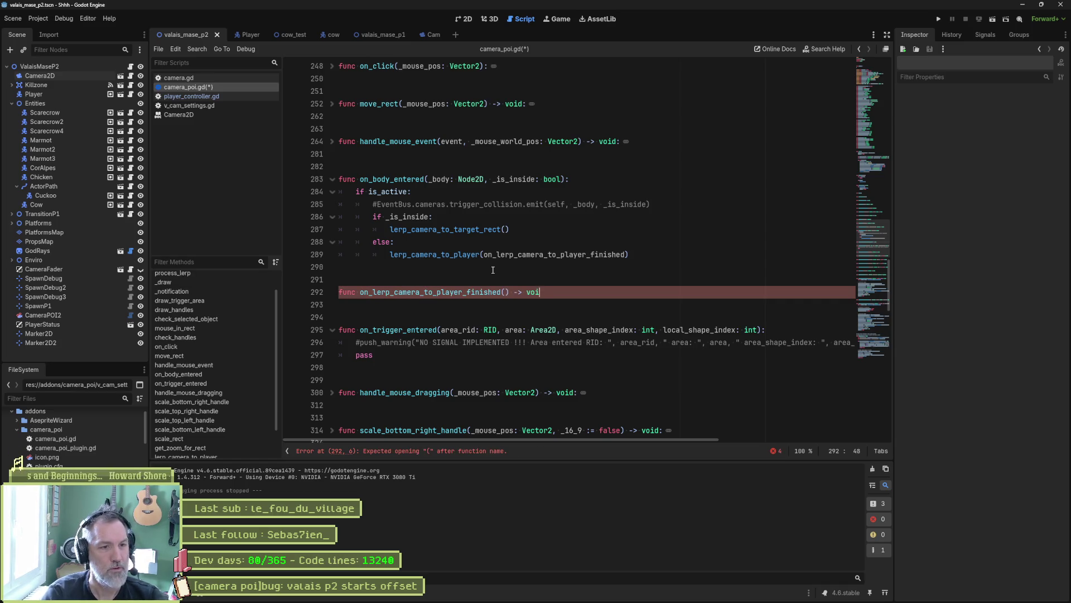
type("d:")
key("Return")
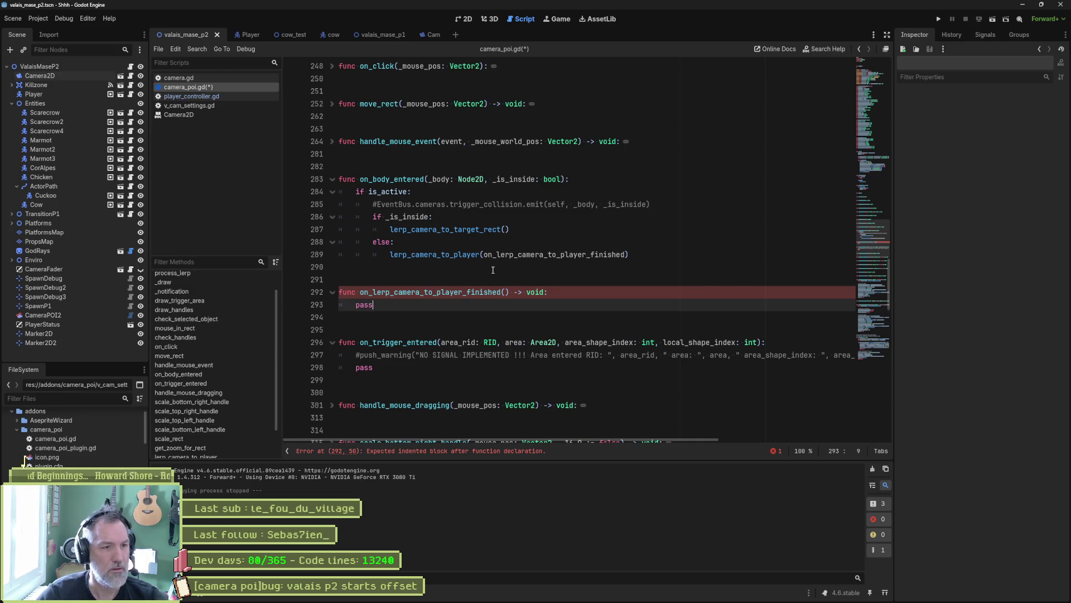
Add a print_debug call reporting 'lerp to player finished' inside the new function
key("ctrl+shift+Return")
type("print_debug(es")
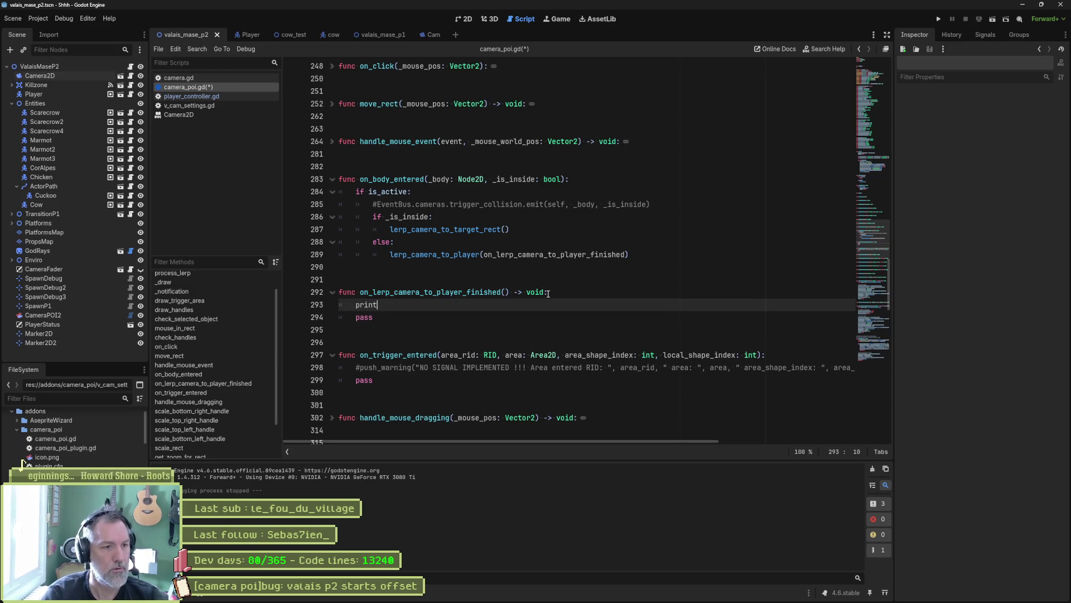
key("BackSpace")
key("BackSpace")
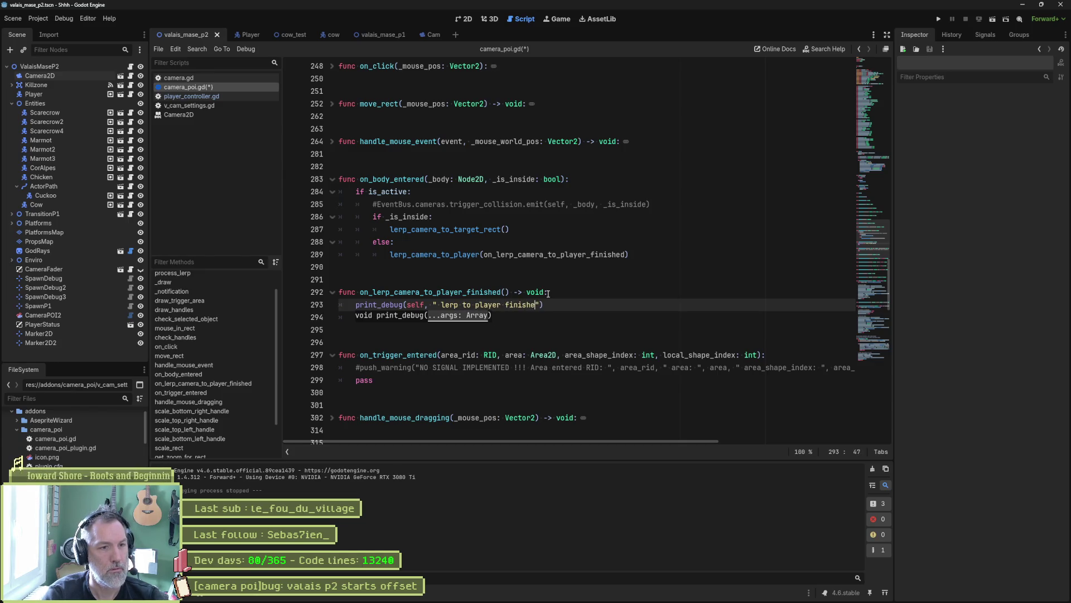
type("d")
double_click(510, 254)
key("ctrl+c")
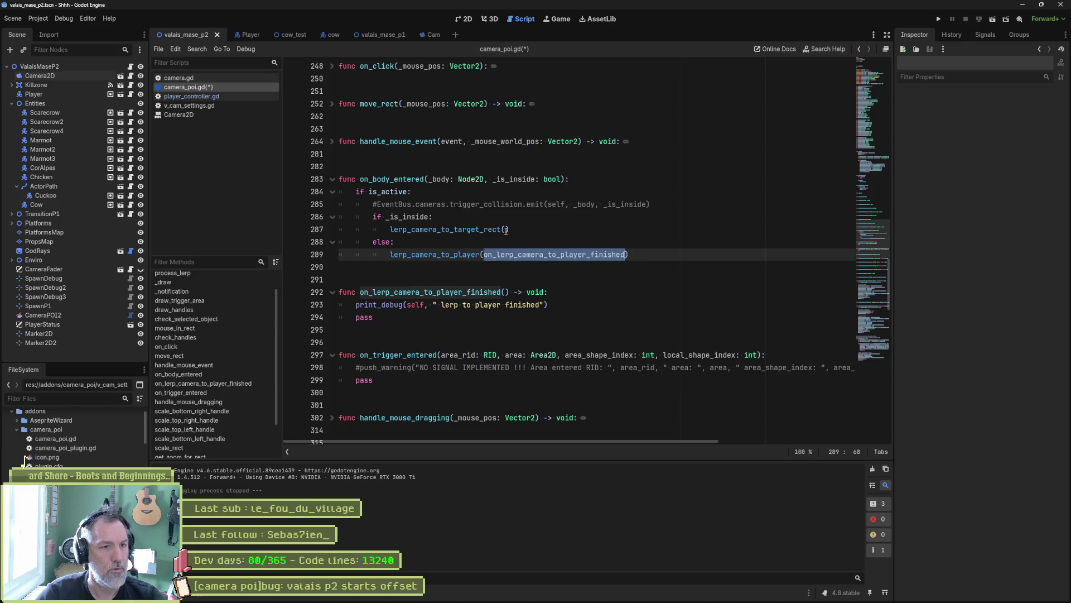
Pass on_lerp_player_2_camera_finished to the target-rect lerp and on_lerp_camera_2_player_finished to the player lerp
left_click(505, 229)
key("ctrl+v")
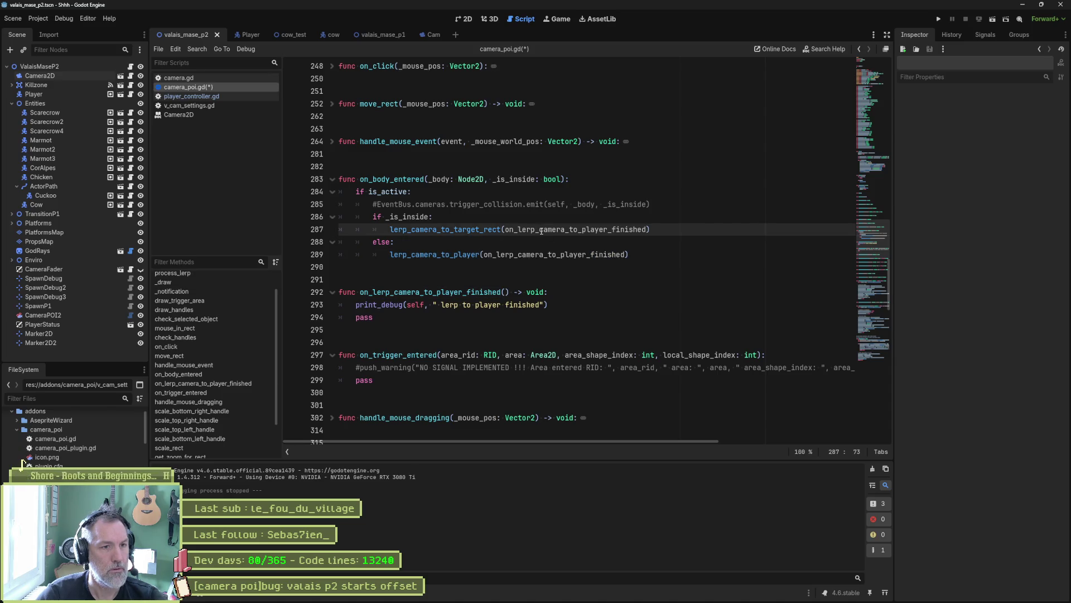
type("player_")
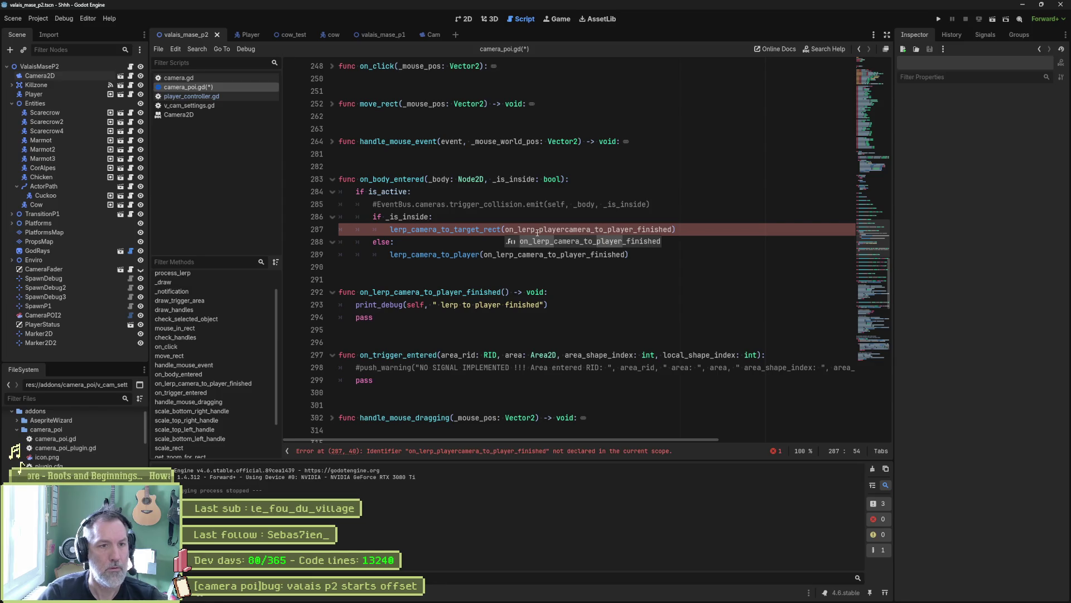
key("shift+Right")
type("2_")
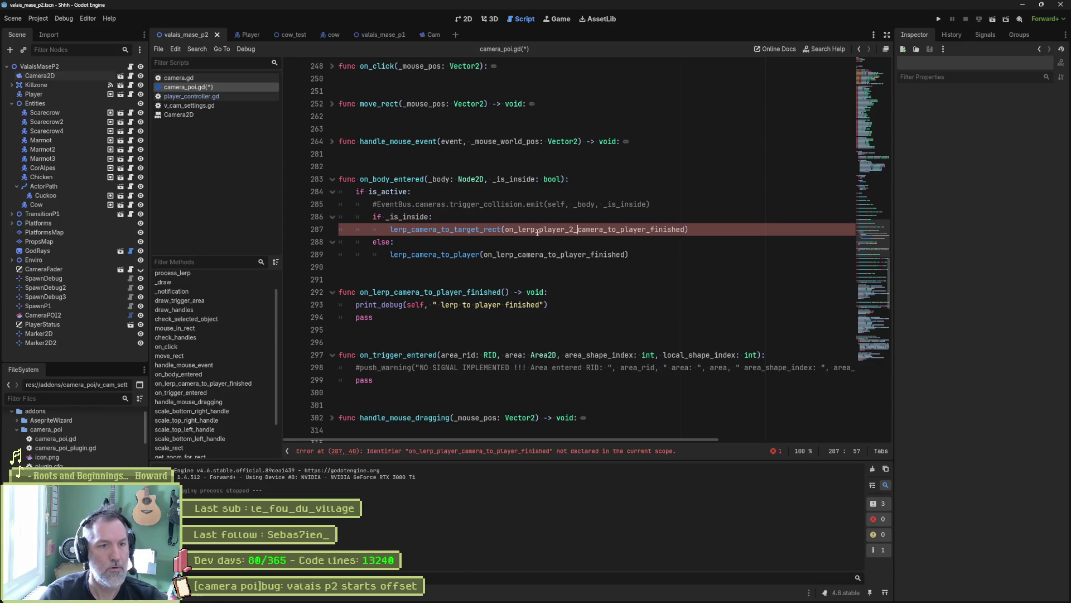
key("Delete")
key("Delete")
key("Delete")
key("Delete")
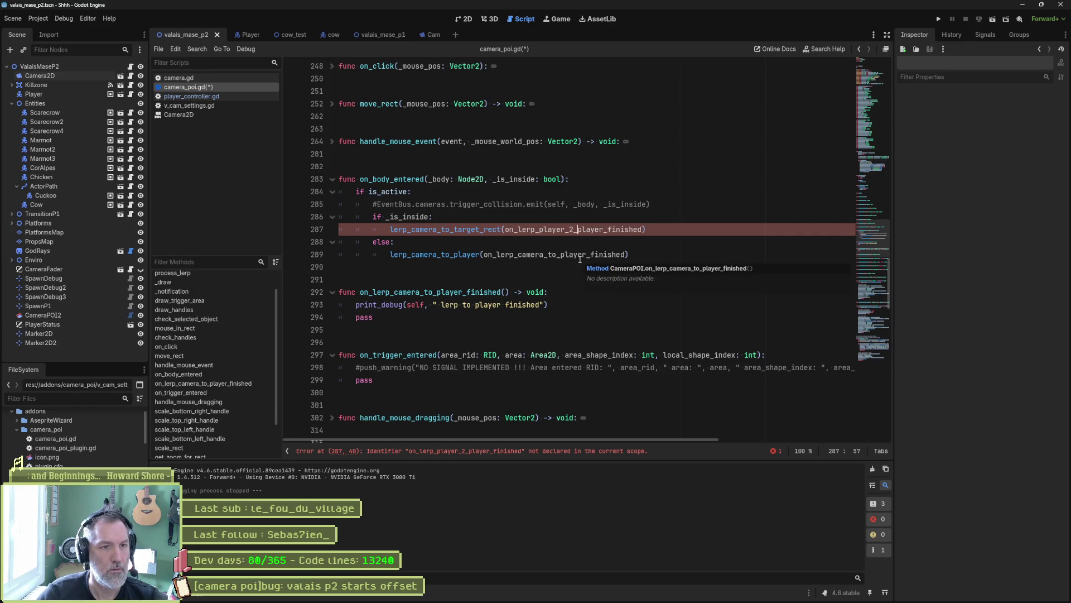
key("Delete")
key("Delete")
key("Delete")
type("camera")
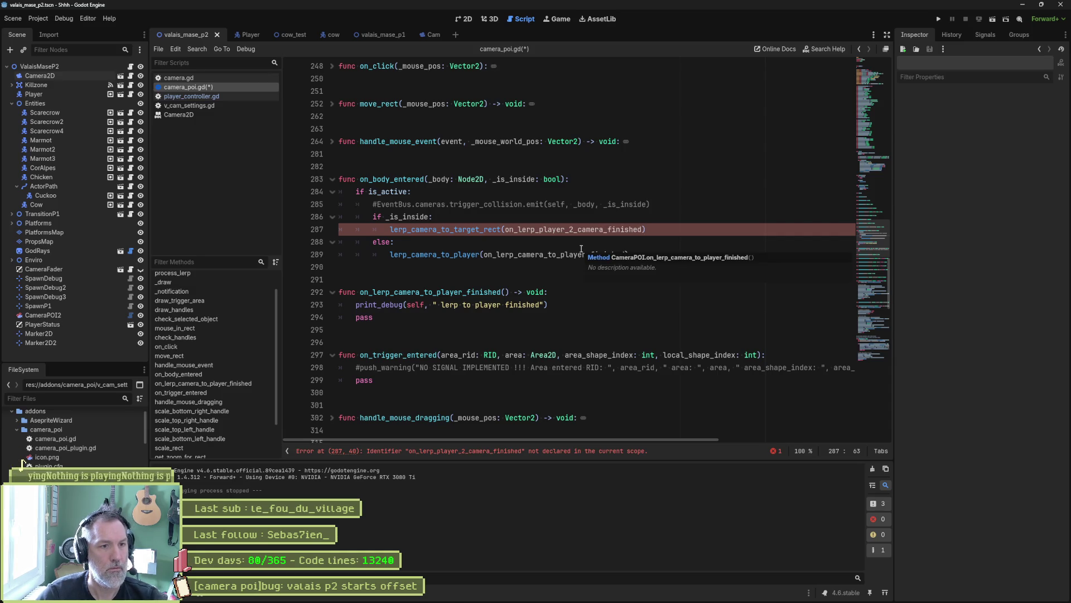
left_click(557, 255)
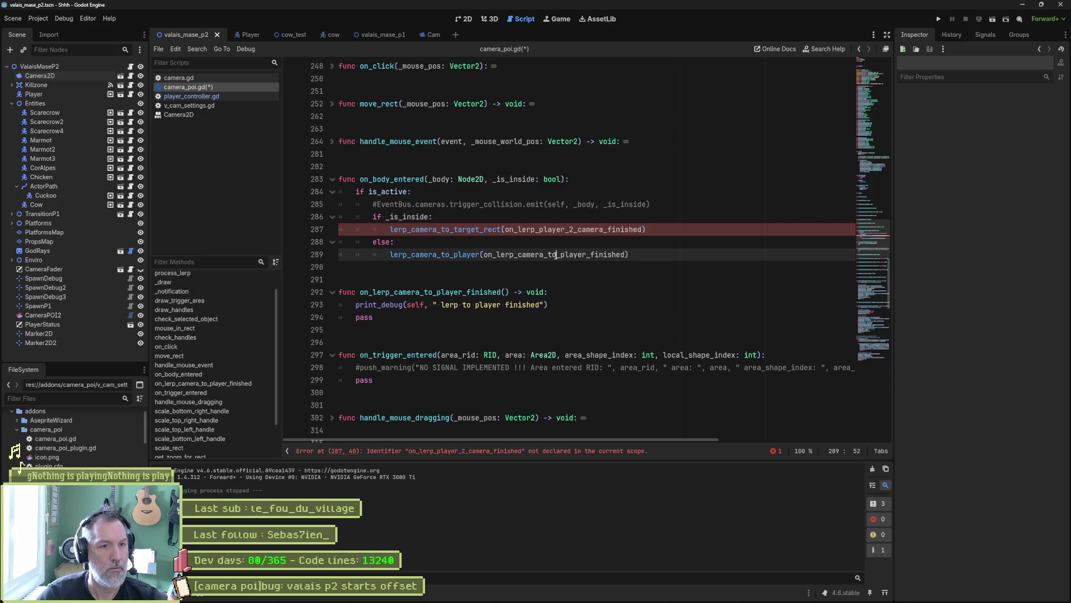
key("BackSpace")
key("BackSpace")
type("2")
double_click(561, 258)
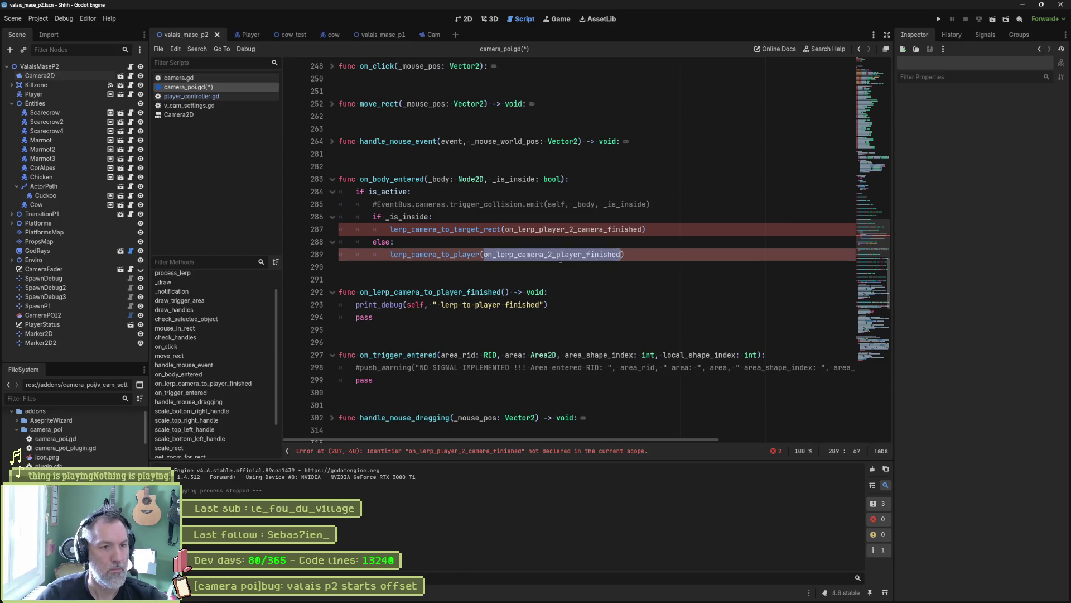
Duplicate the callback function as on_lerp_player_2_camera_finished printing 'lerp to camera finished'
double_click(422, 291)
key("ctrl+v")
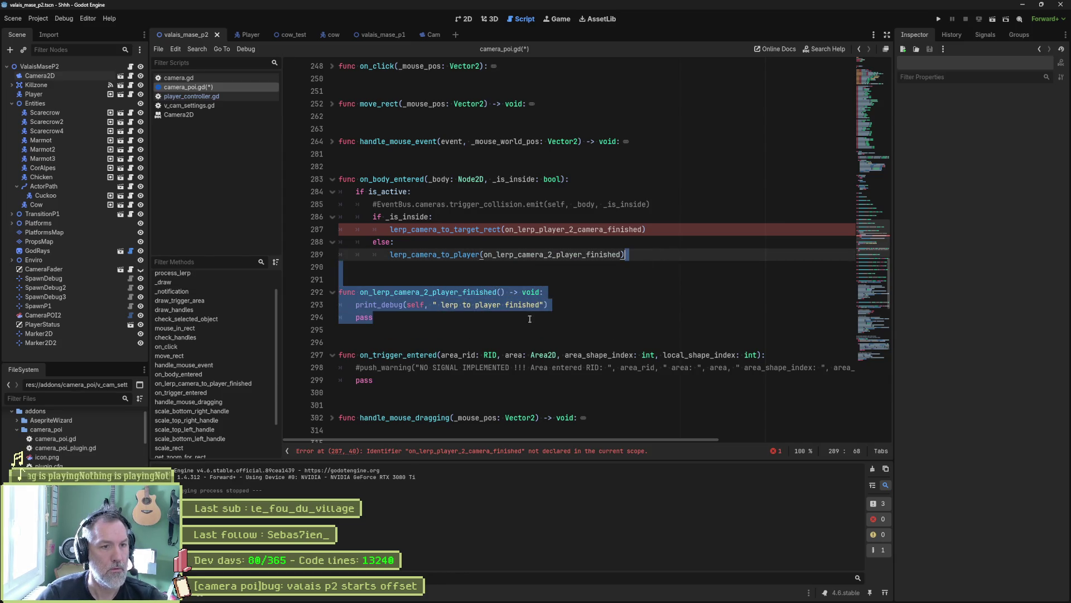
left_click(453, 320)
key("ctrl+v")
double_click(573, 229)
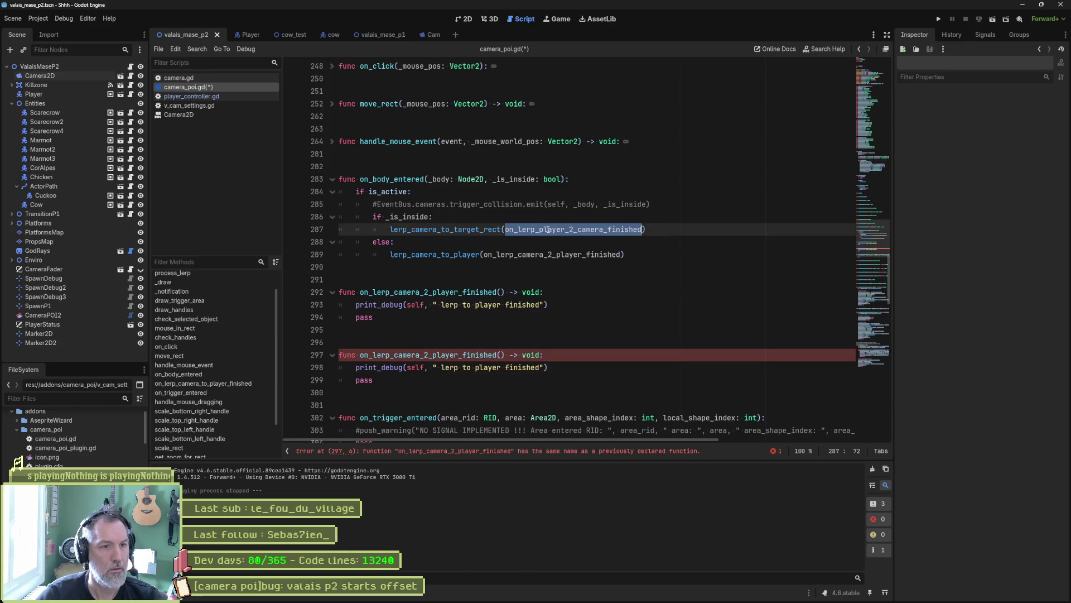
key("ctrl+c")
double_click(424, 292)
key("ctrl+v")
left_click(481, 305)
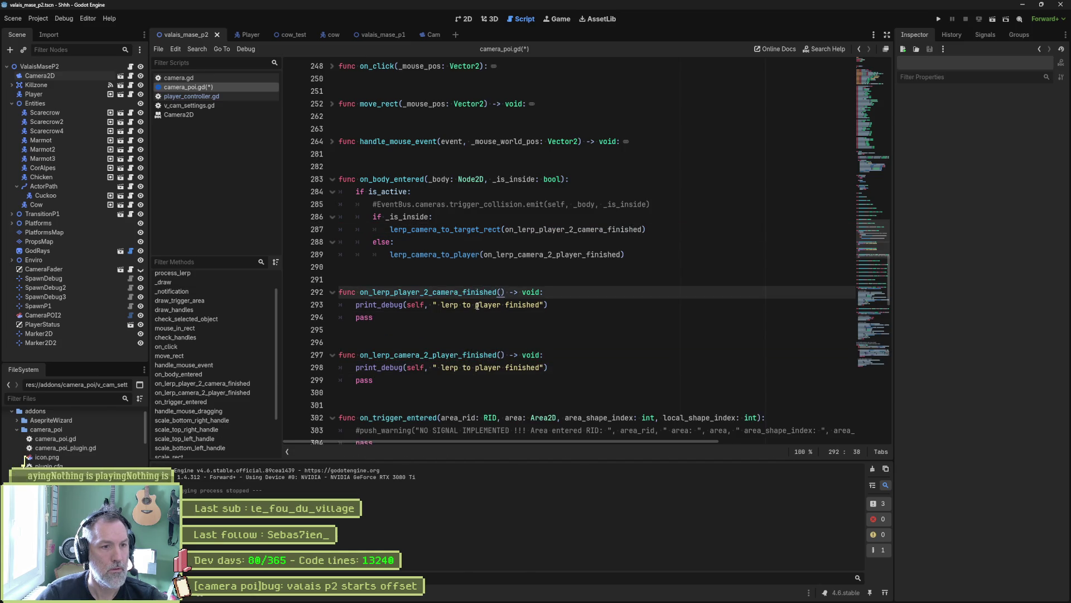
type("camera")
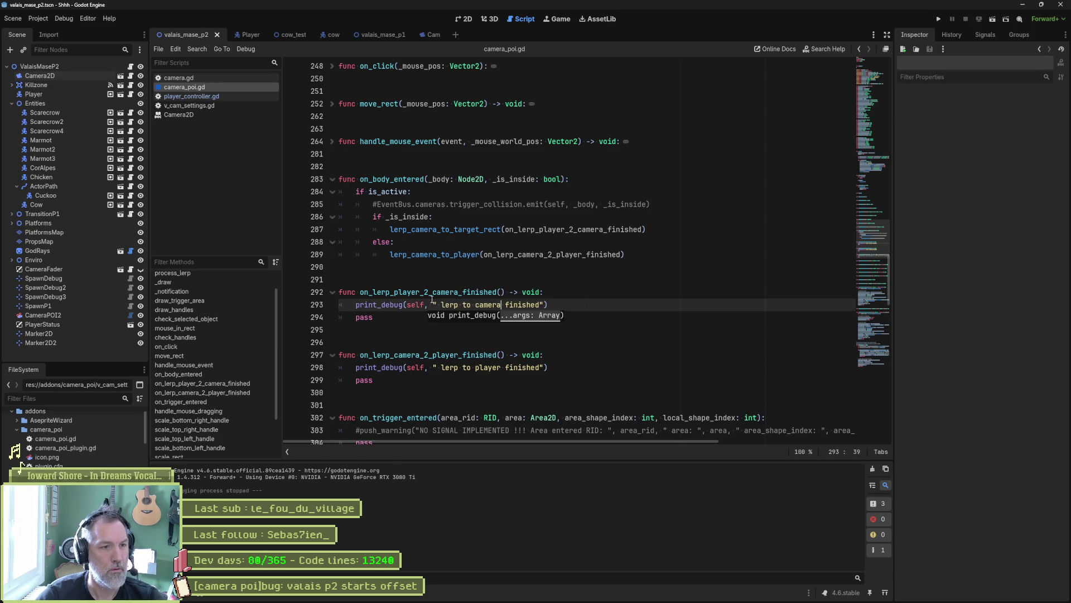
left_click(429, 332)
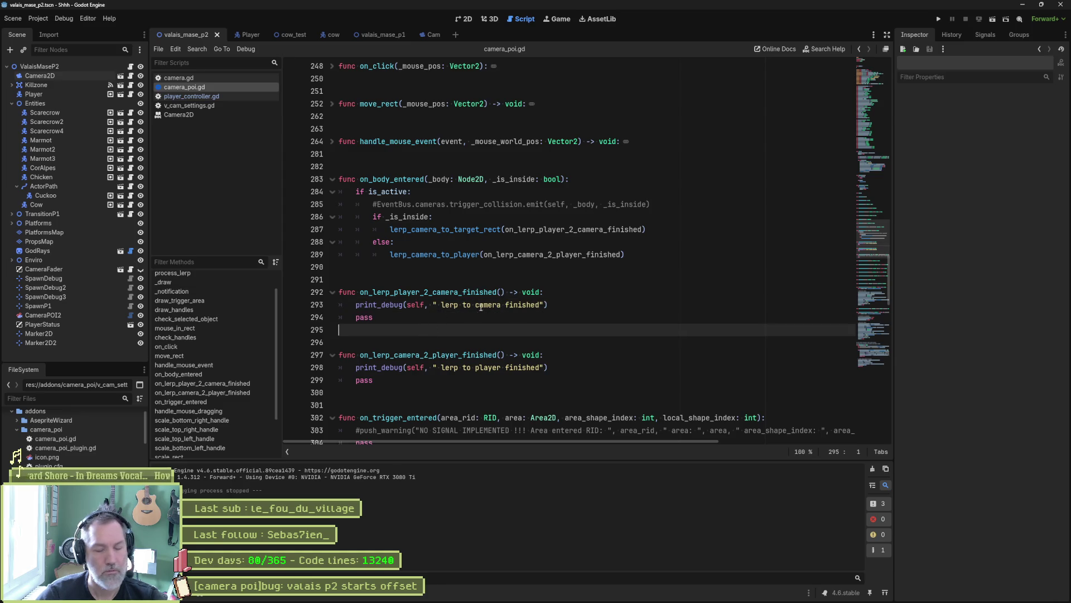
Play-test the level, confirm the camera and player lerp-finished messages in Output, then stop
key("F6")
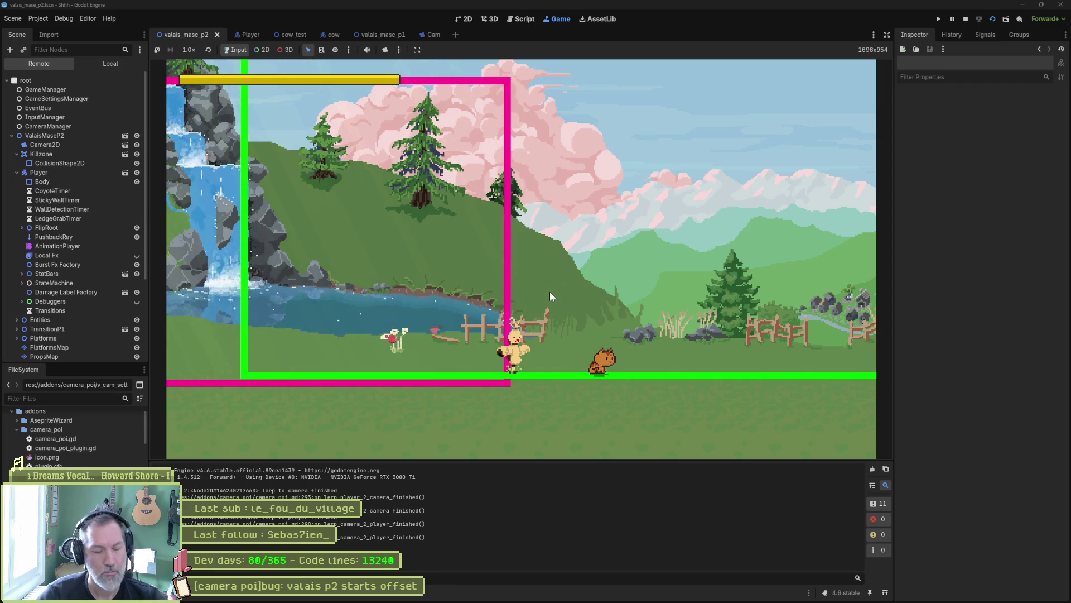
key("F8")
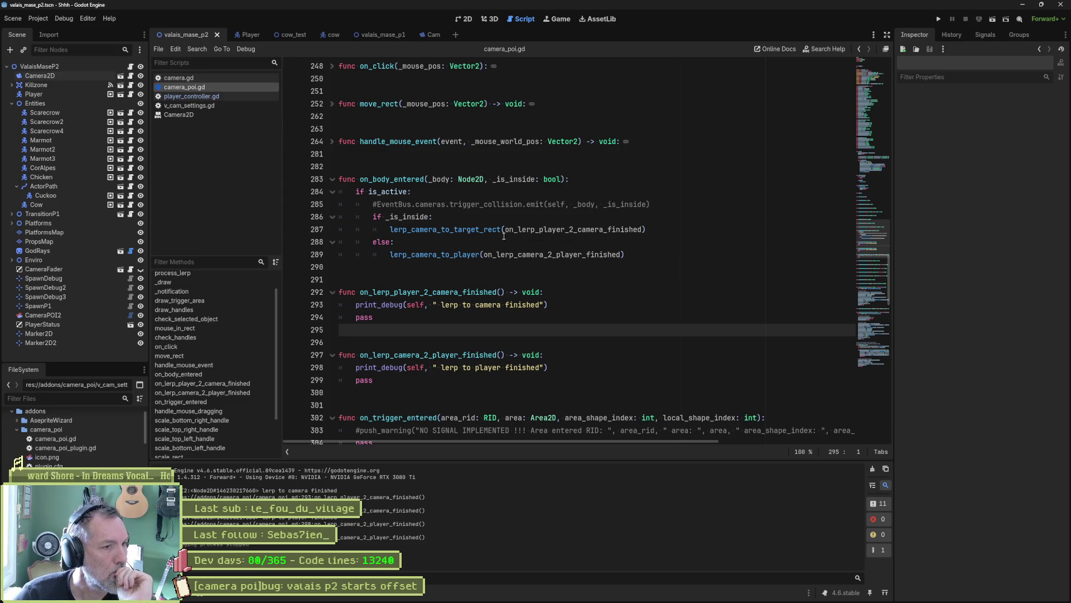
double_click(408, 179)
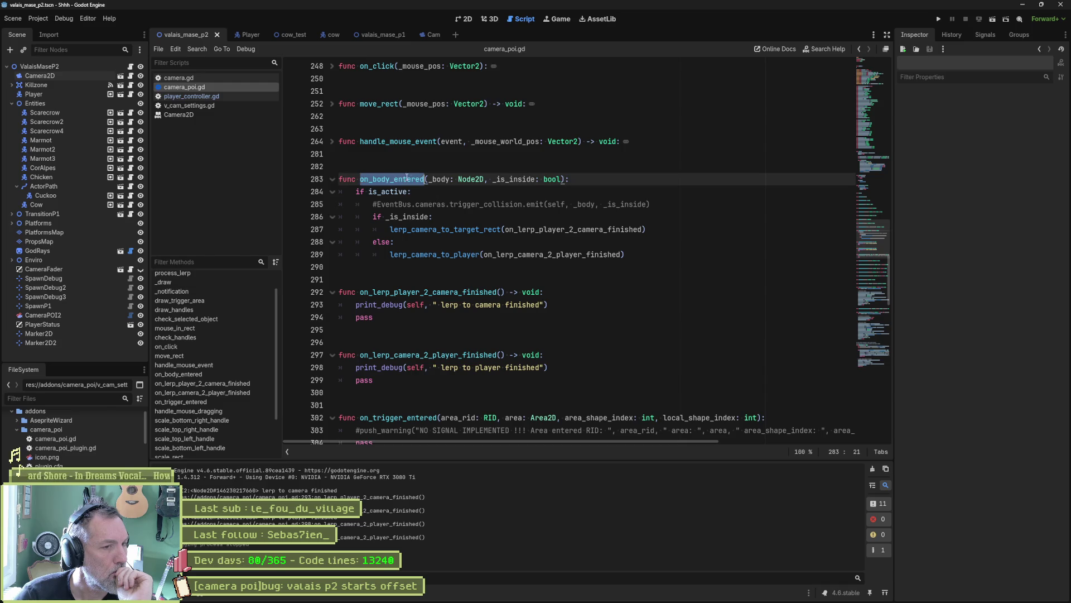
Insert print_debug(self, " 1") under if is_active: in on_body_entered and test-run the level
left_click(454, 192)
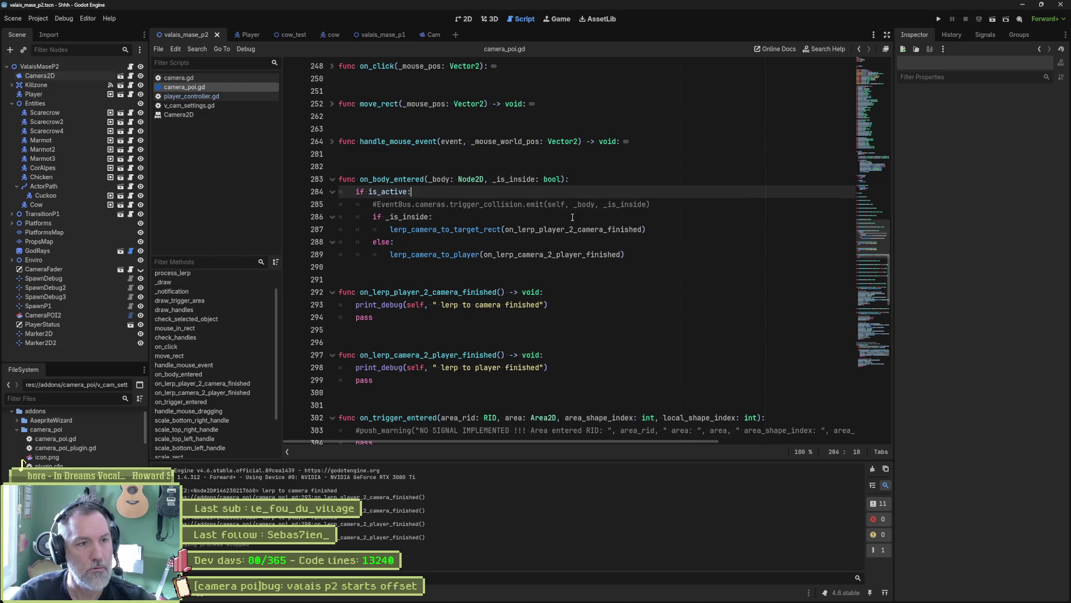
key("Return")
type("p")
type("rint_debu")
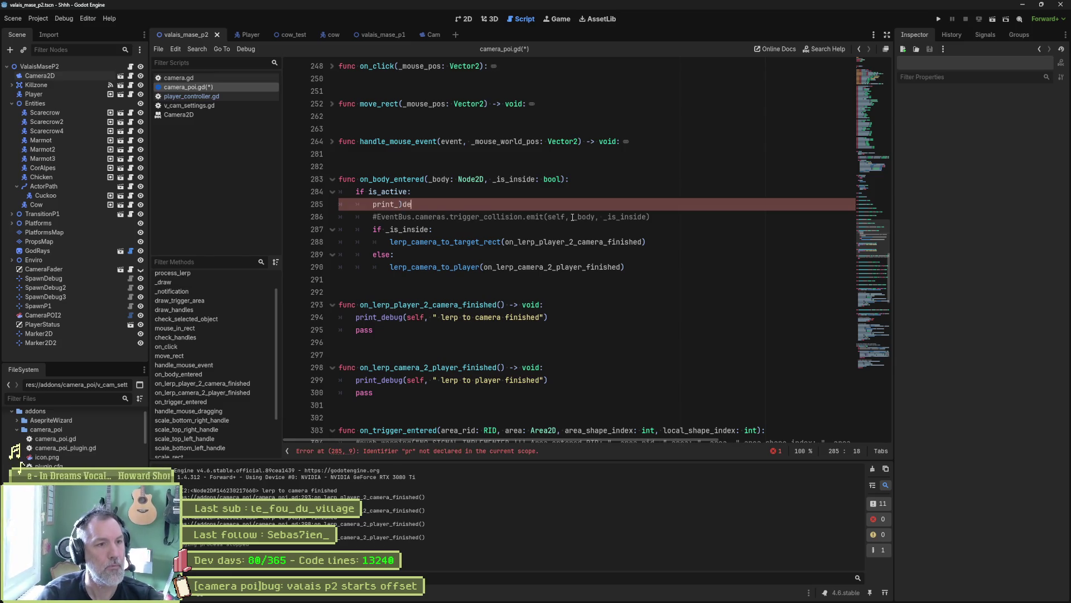
type("g(self, 2")
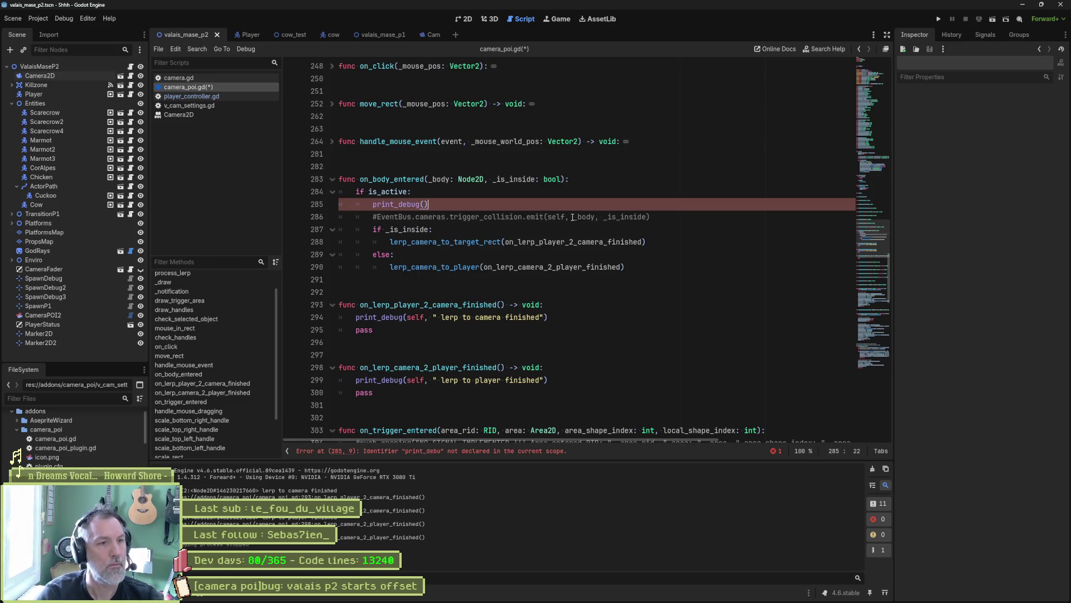
key("BackSpace")
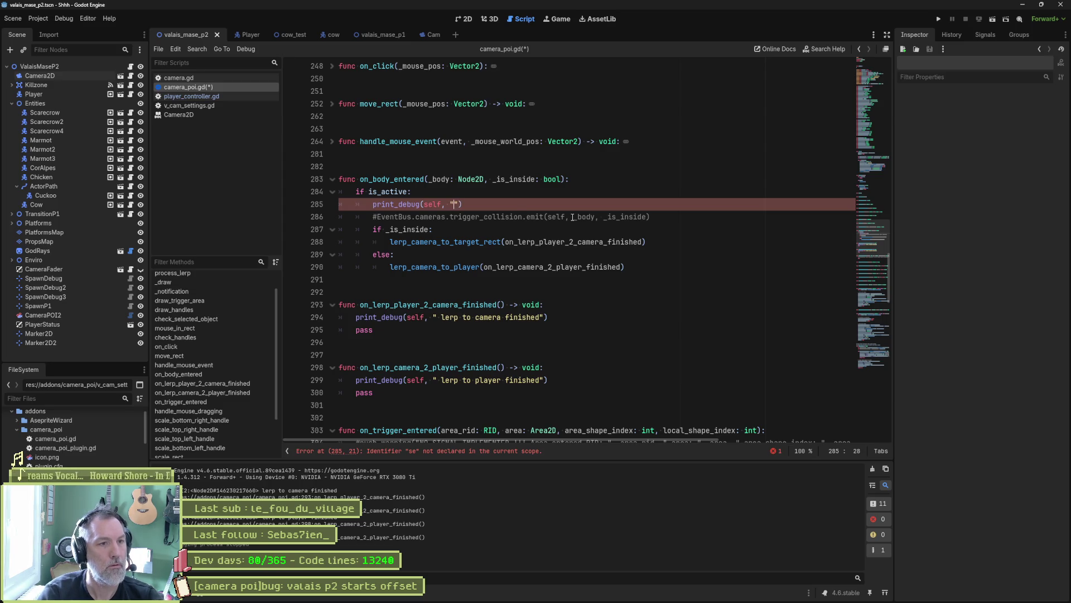
type("\" 1")
key("F6")
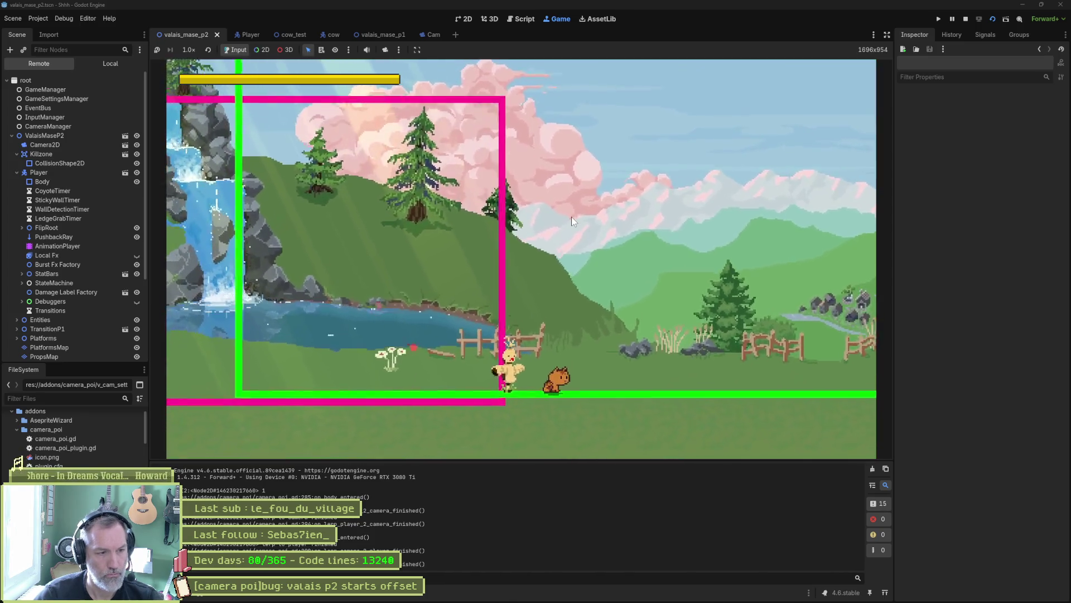
key("F8")
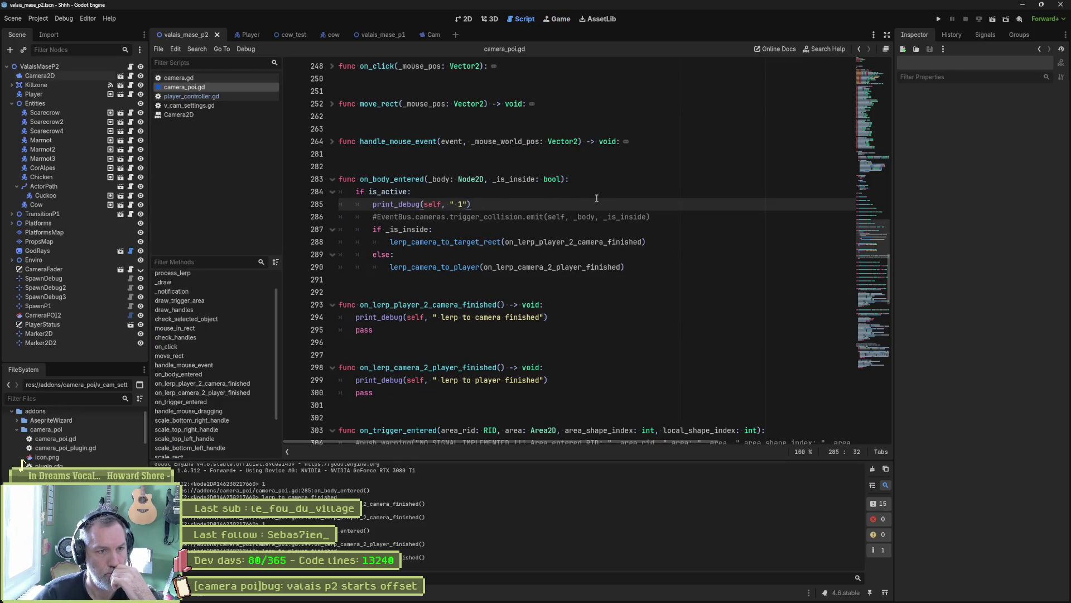
Delete the print_debug trace and jump to lerp_camera_to_target_rect's definition to inspect _callback
key("ctrl+shift+k")
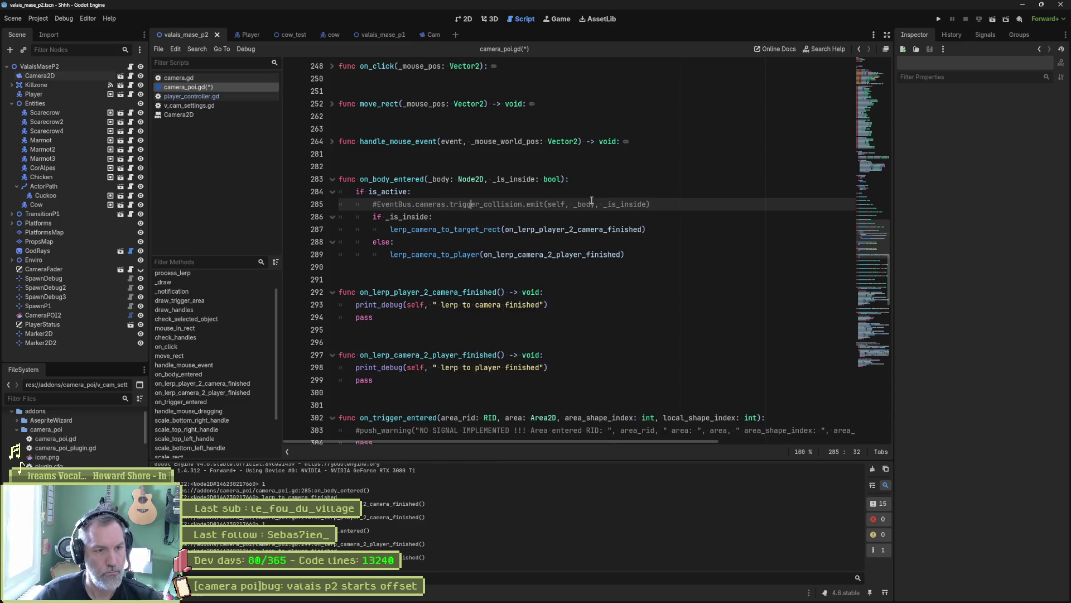
left_click(492, 229)
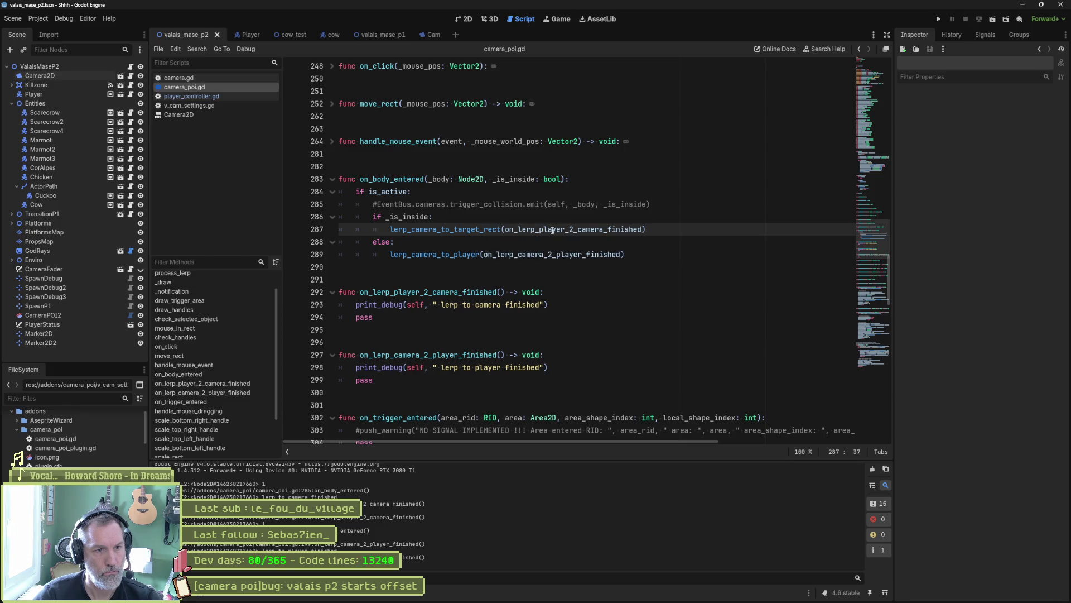
left_click(494, 230, "ctrl")
double_click(494, 254)
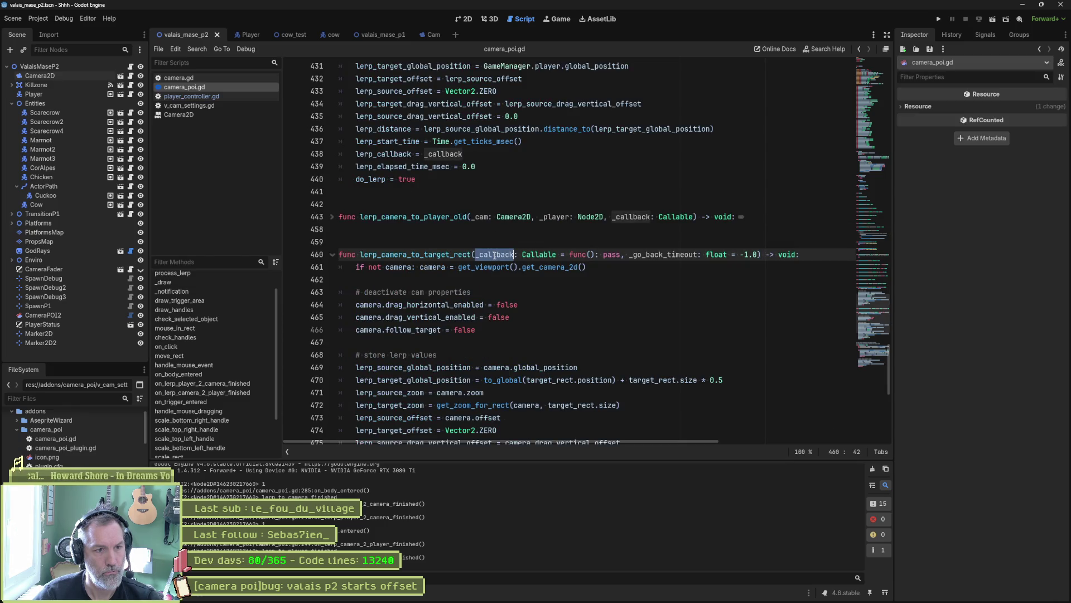
scroll(481, 327, "down", 10)
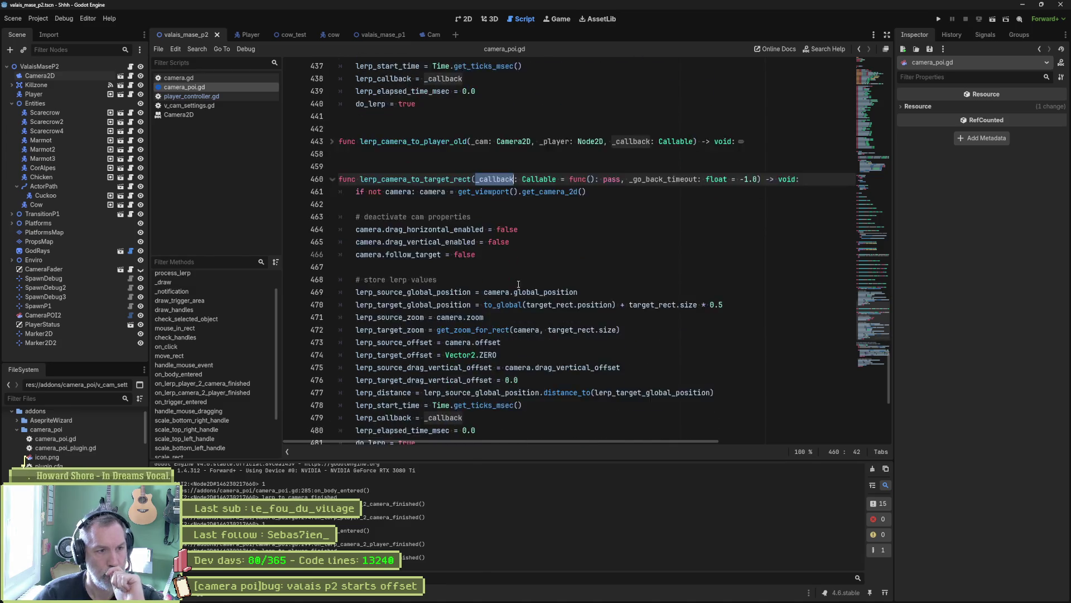
mouse_move(455, 305)
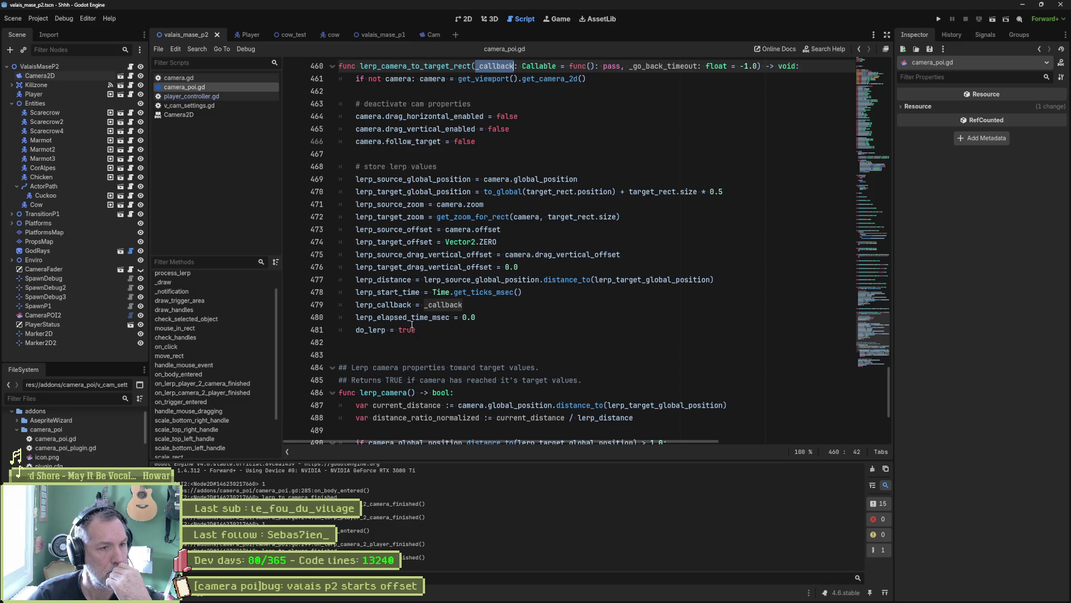
Search the scripts for lerp_callback and go to the call ending lerp_camera at line 502
double_click(394, 305)
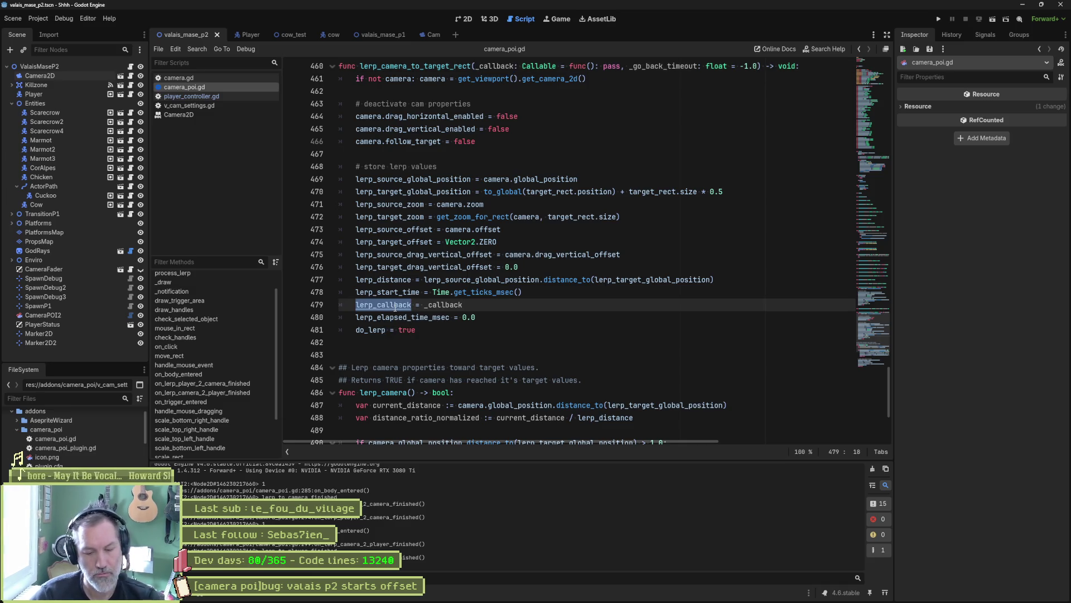
key("ctrl+shift+f")
left_click(523, 334)
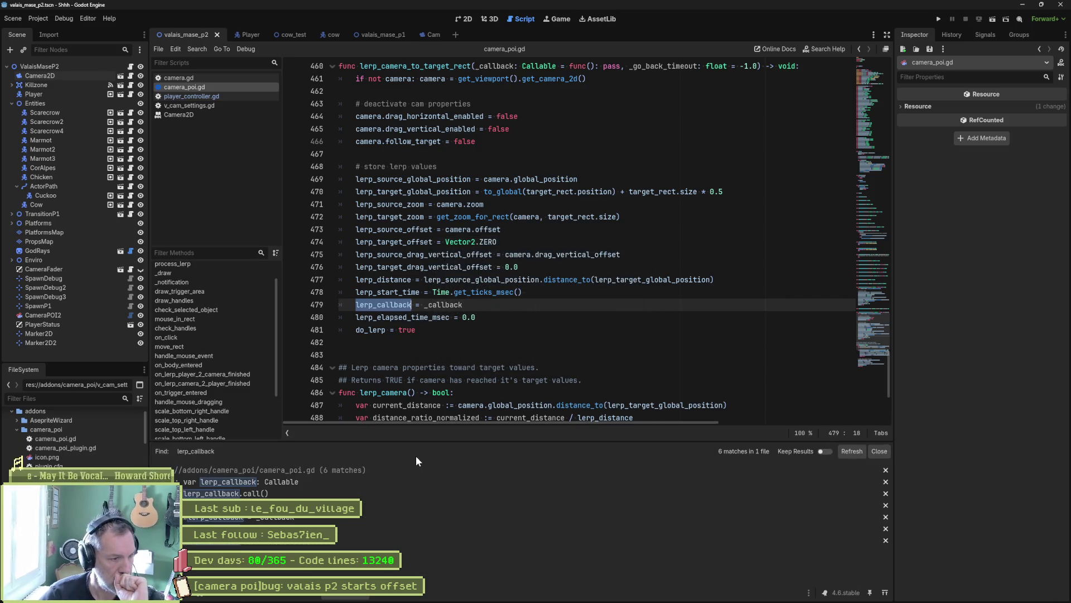
left_click(390, 540)
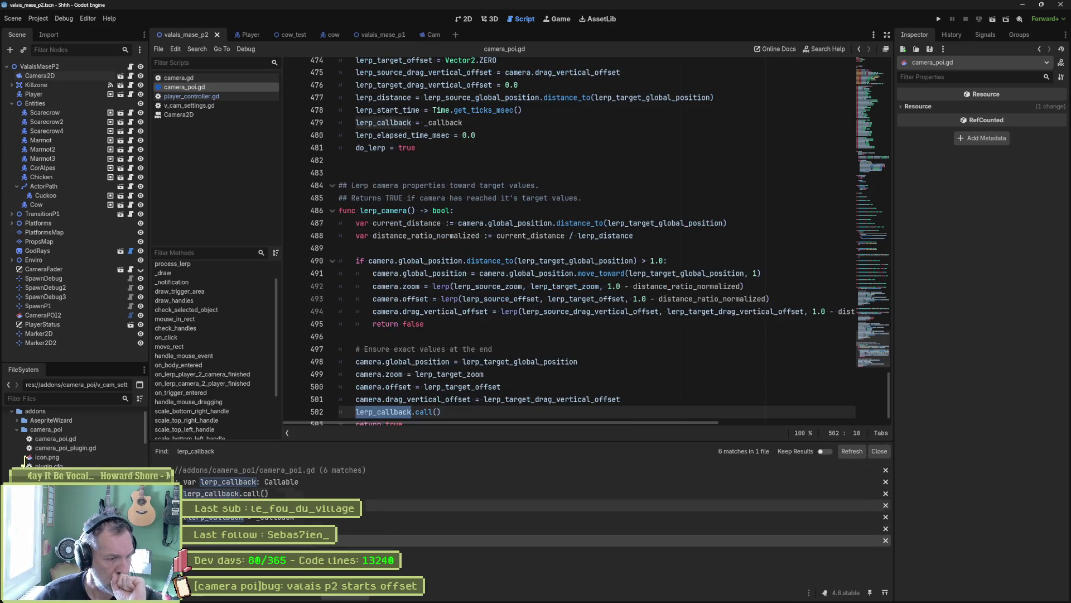
left_click(306, 495)
scroll(474, 359, "up", 4)
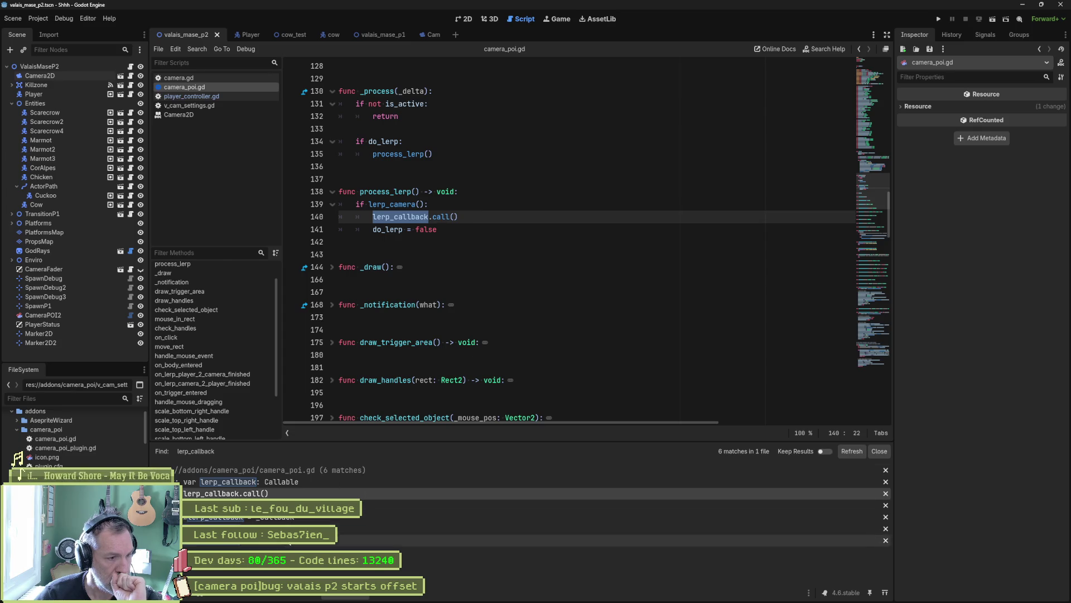
left_click(391, 540)
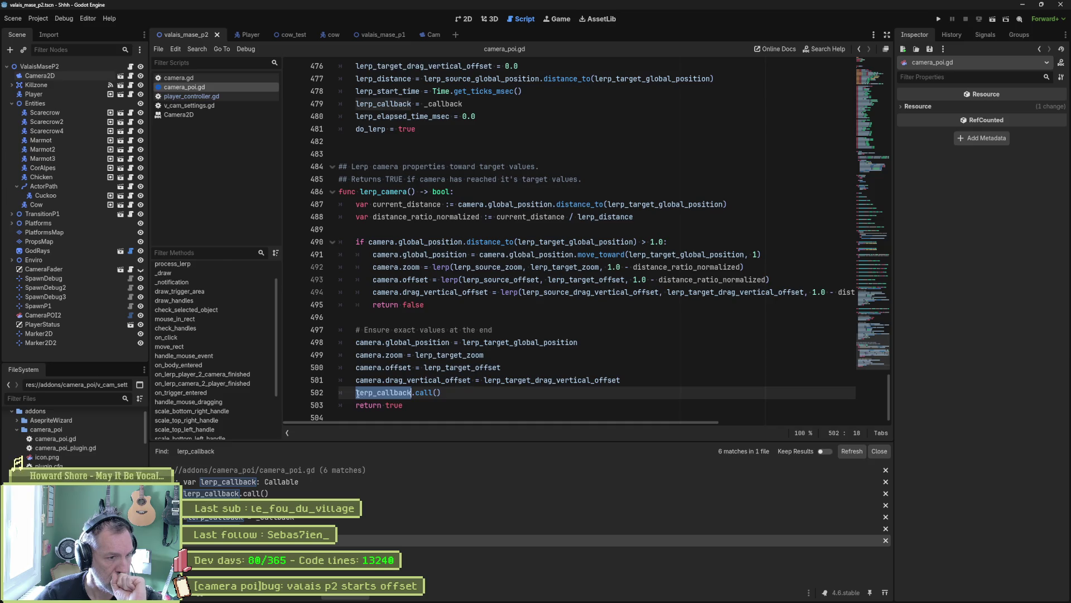
Delete the redundant lerp_callback.call() line, then test-run the scene and stop it
left_click(357, 393)
key("ctrl+shift+k")
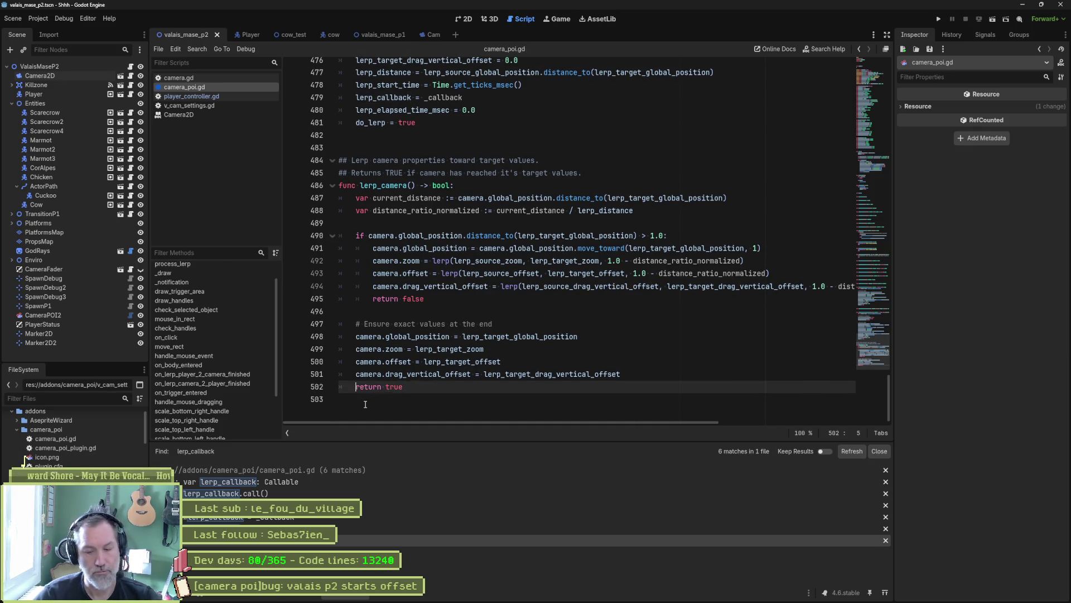
key("F6")
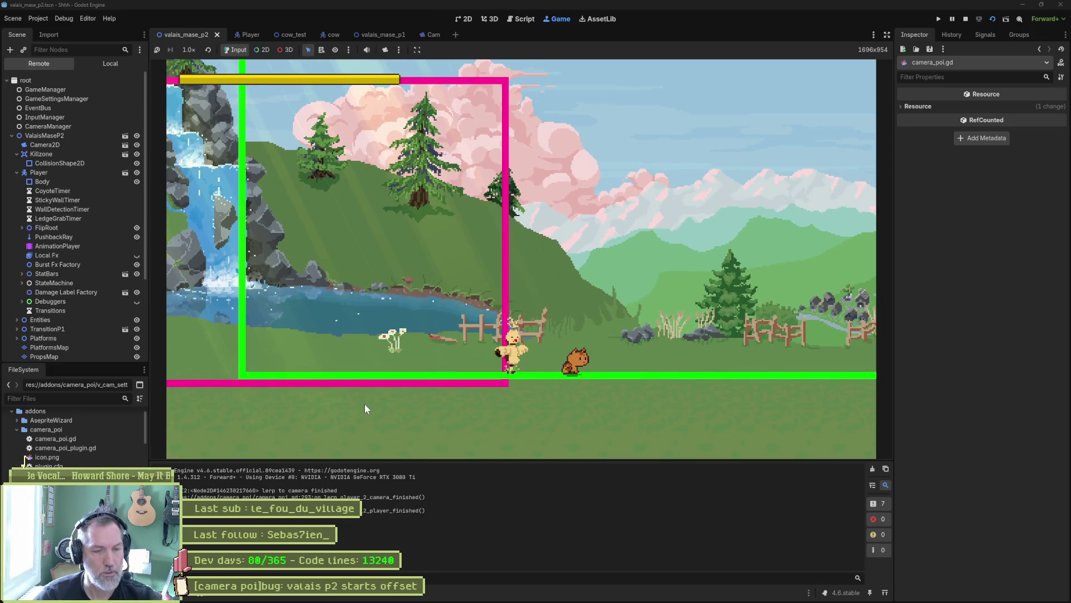
key("F8")
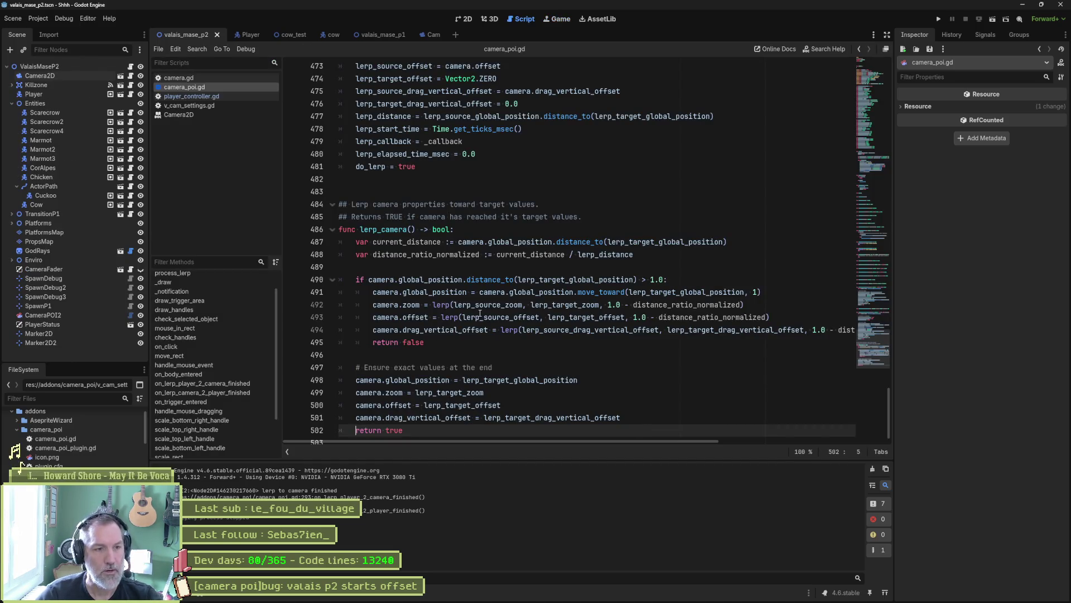
Copy the deactivate-cam properties block into on_lerp_camera_2_player_finished
scroll(502, 311, "up", 1)
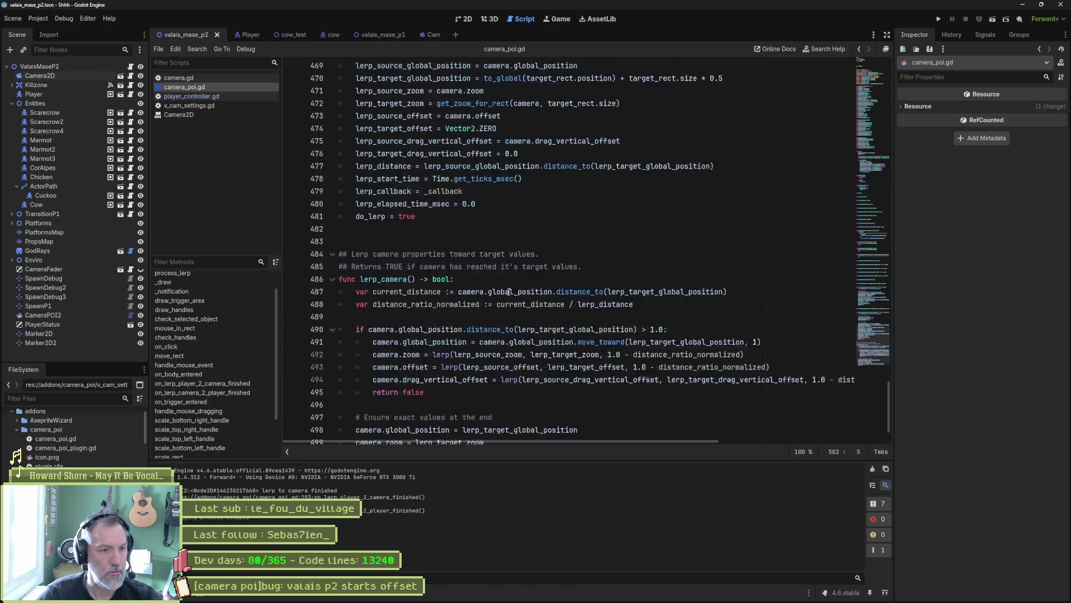
scroll(512, 310, "down", 1)
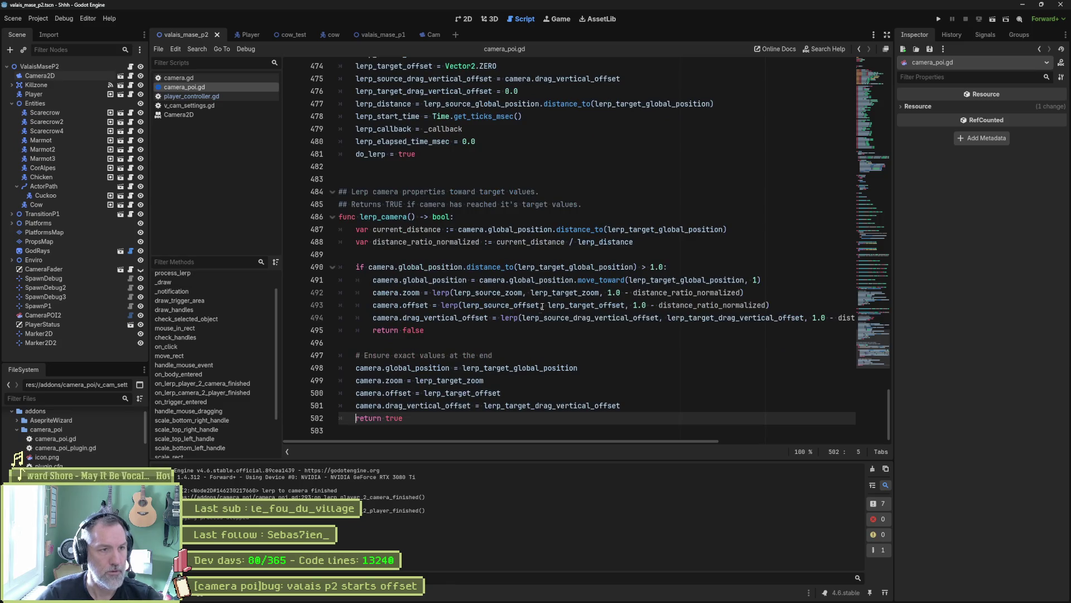
scroll(527, 292, "up", 6)
left_click_drag(519, 194, 556, 147)
key("ctrl+c")
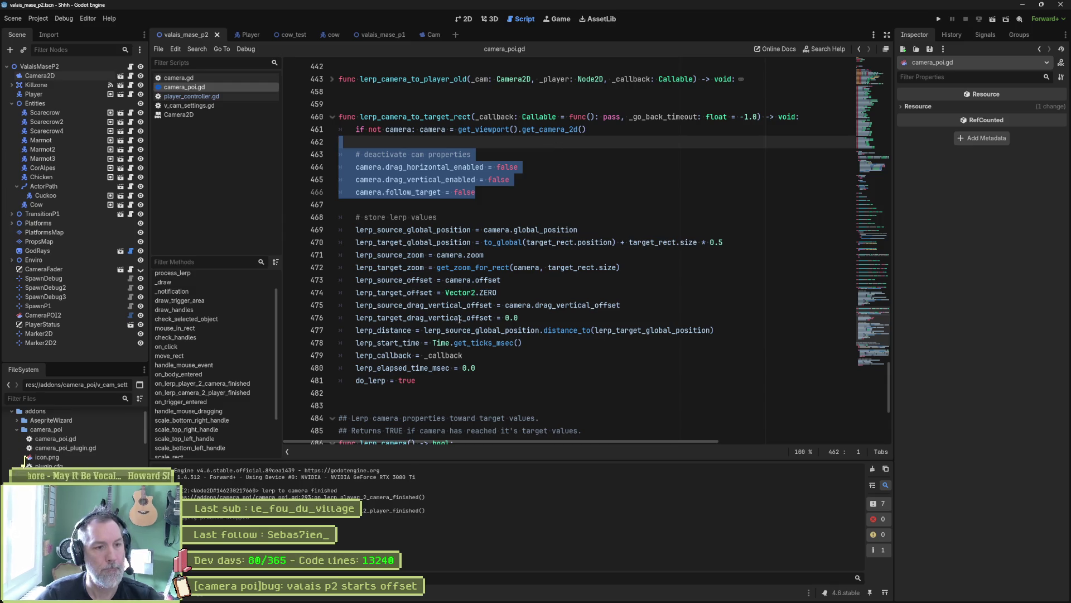
scroll(211, 434, "down", 2)
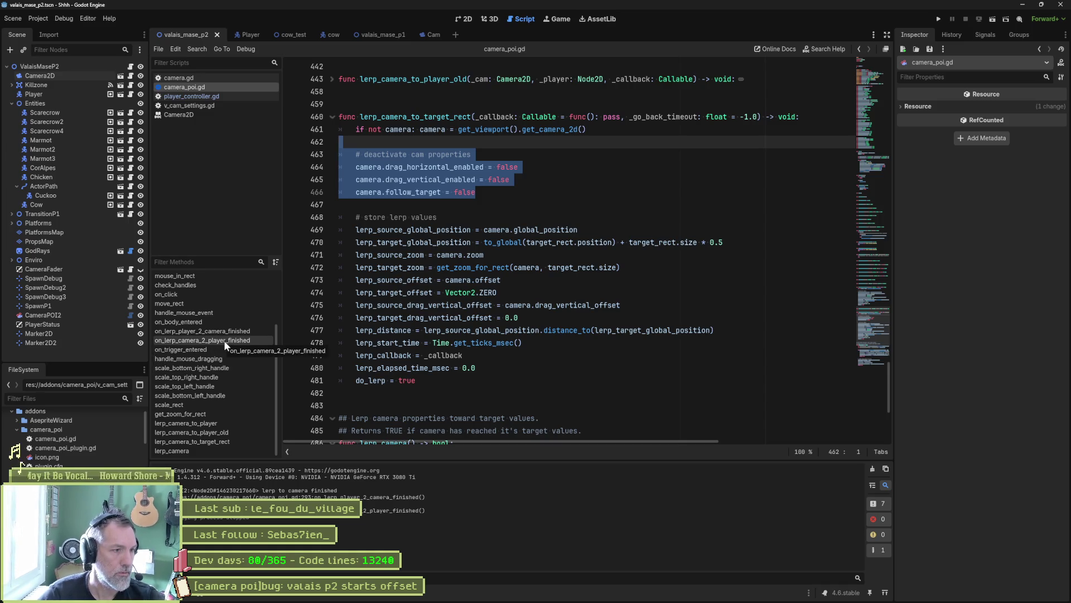
left_click(253, 339)
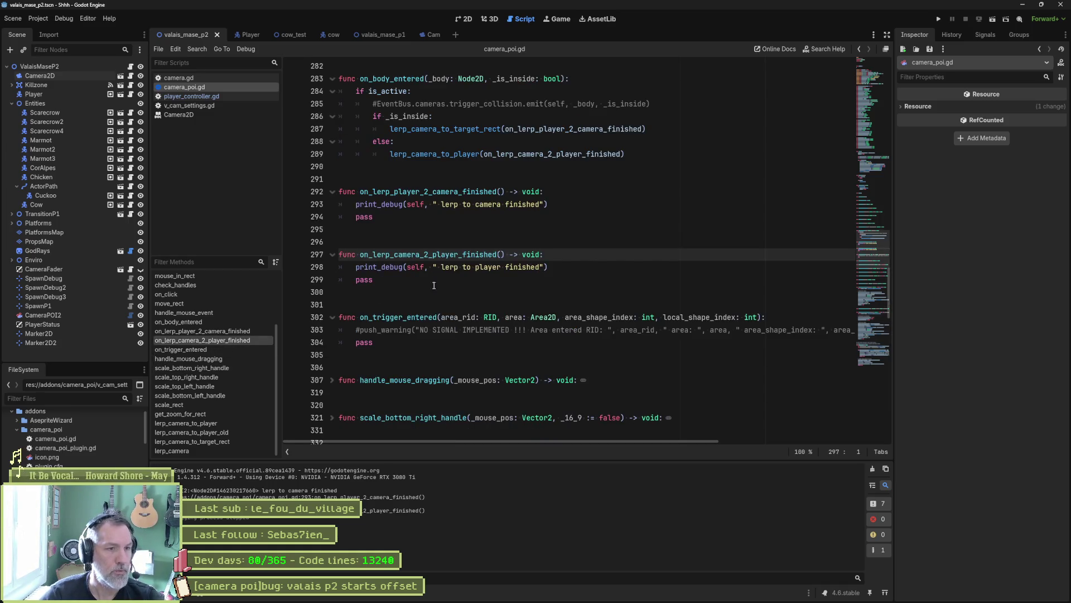
left_click(539, 268)
key("ctrl+v")
Remove the print_debug lines and the leftover pass line from the finished callbacks, saving the script
left_click(540, 268)
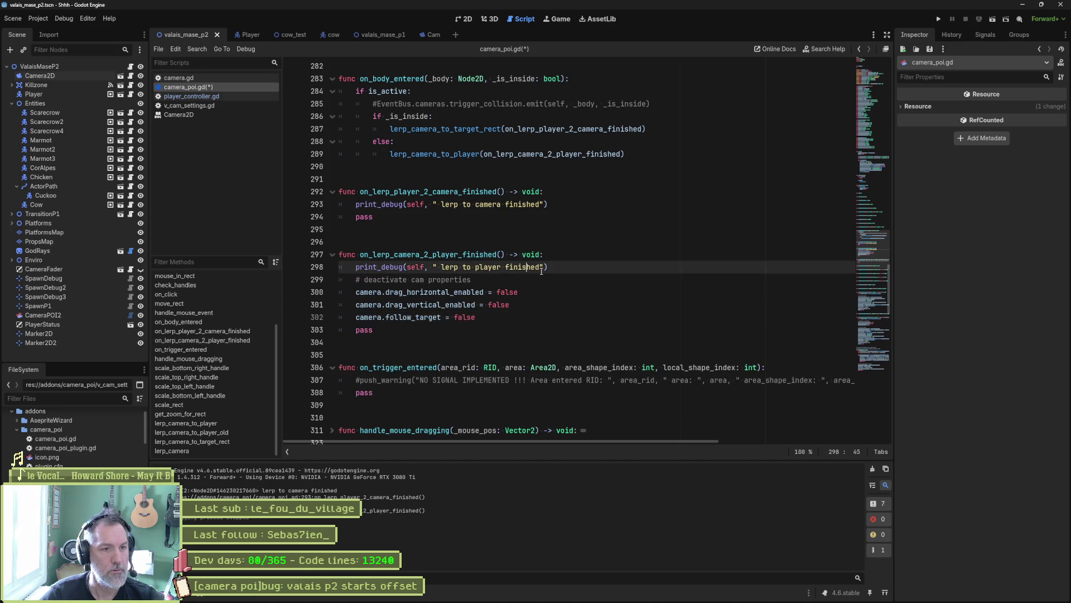
left_click_drag(495, 191, 492, 214)
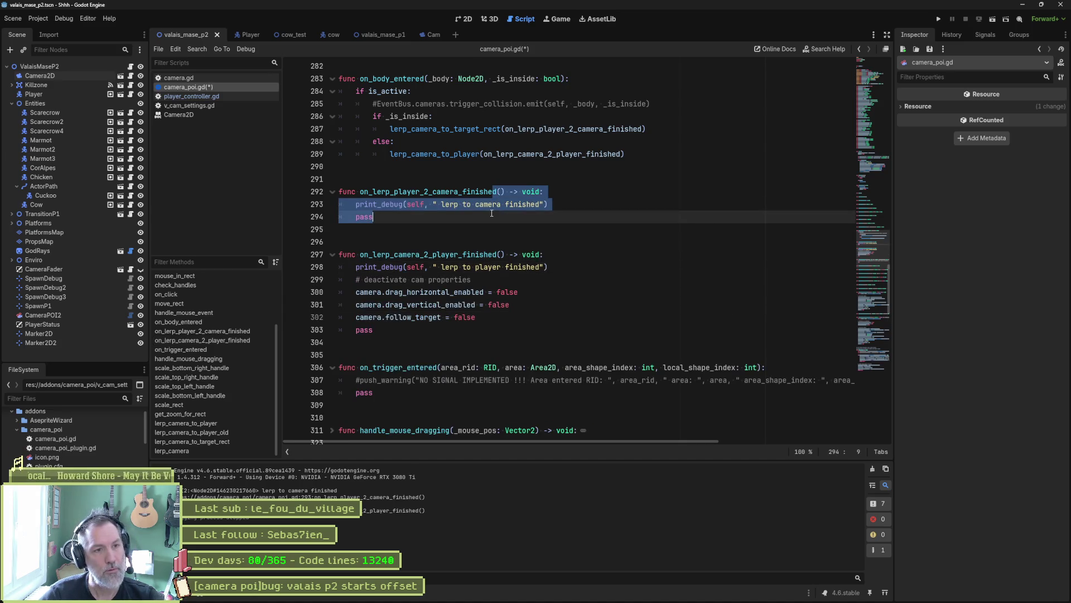
left_click_drag(557, 204, 561, 193)
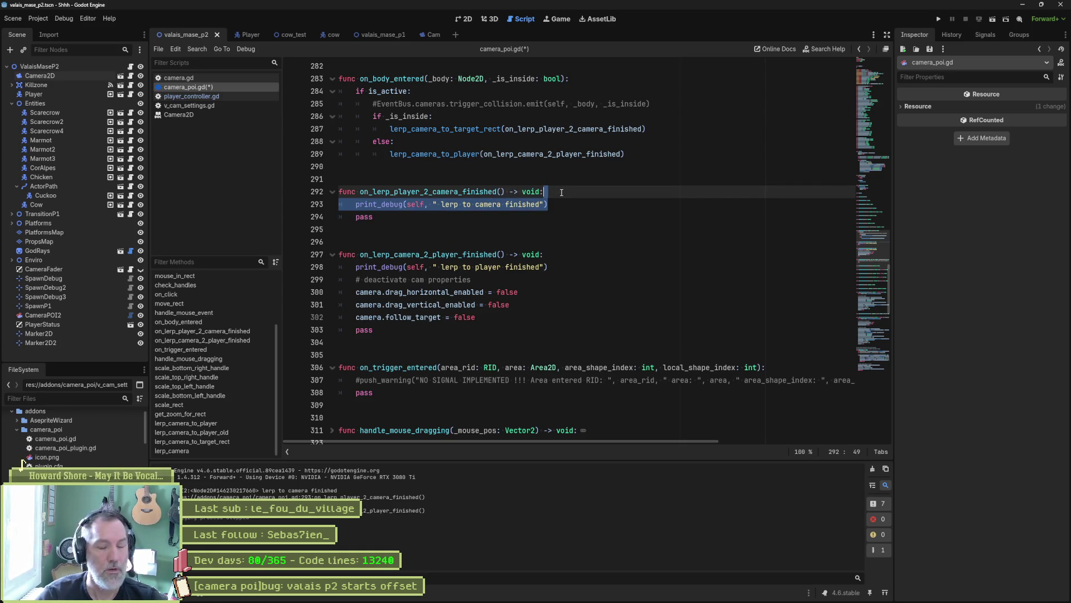
key("Delete")
key("ctrl+s")
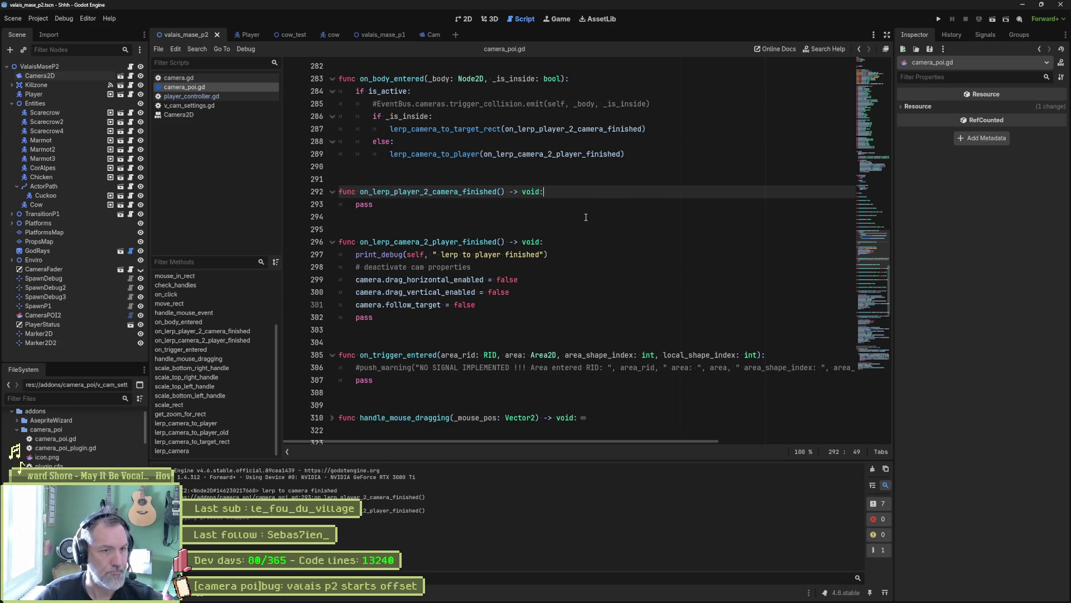
left_click(551, 255)
key("ctrl+shift+k")
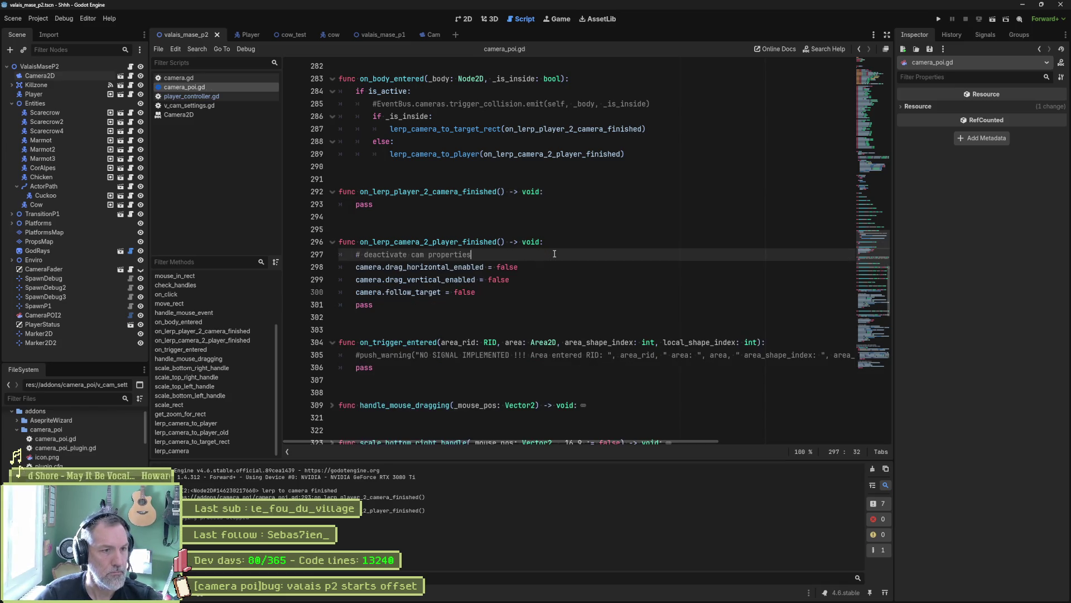
left_click(444, 304)
key("ctrl+shift+k")
Change the pasted drag_horizontal, drag_vertical and follow_target values from false to true, then test-run
double_click(505, 267)
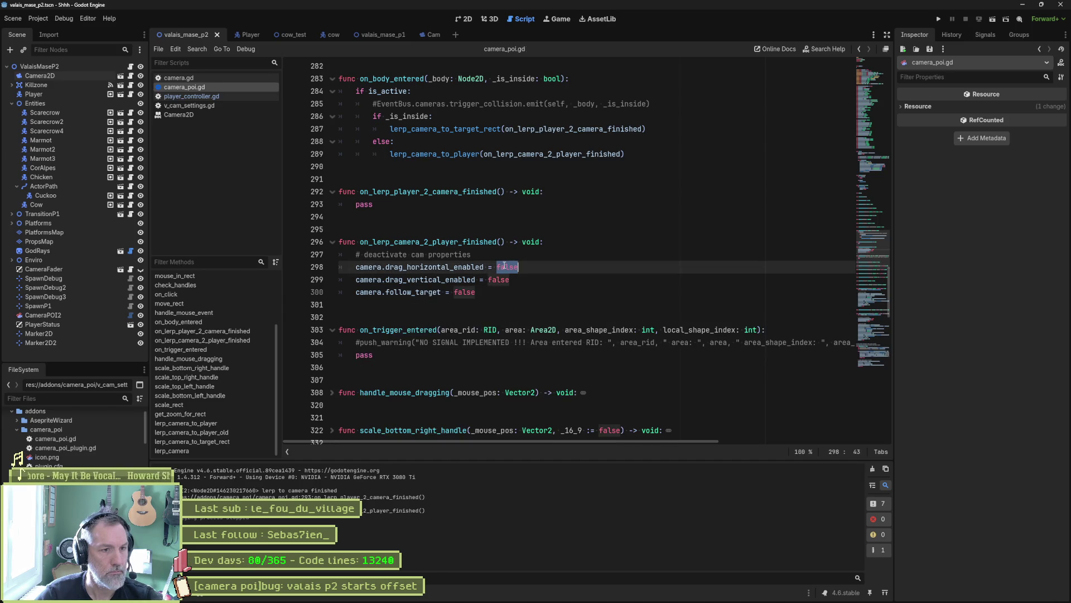
key("ctrl+d")
key("Left")
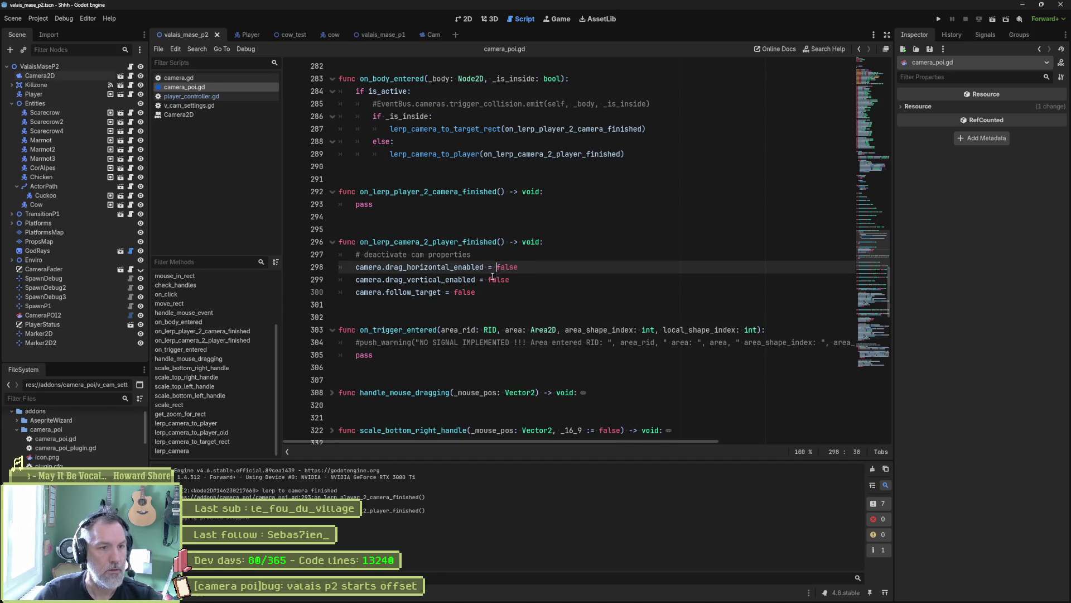
left_click(454, 291, "alt")
key("ctrl+Delete")
type("true")
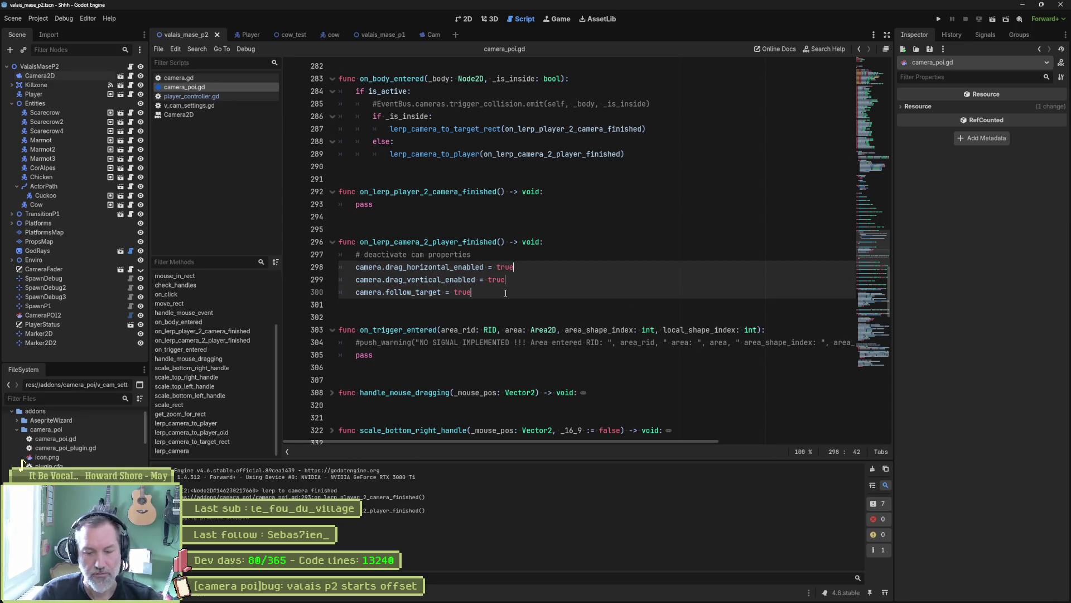
key("F6")
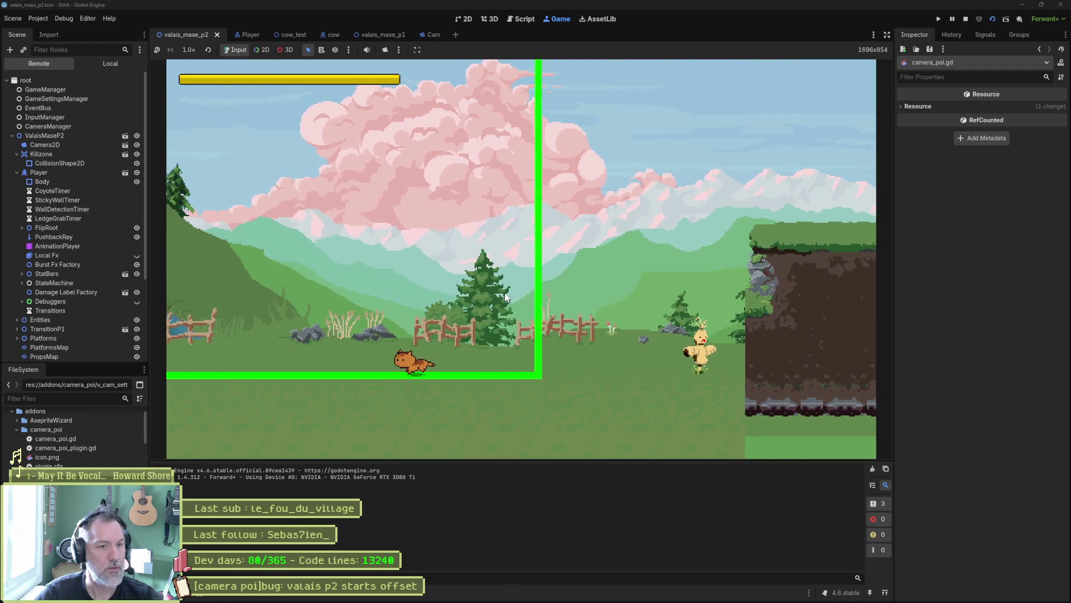
key("F8")
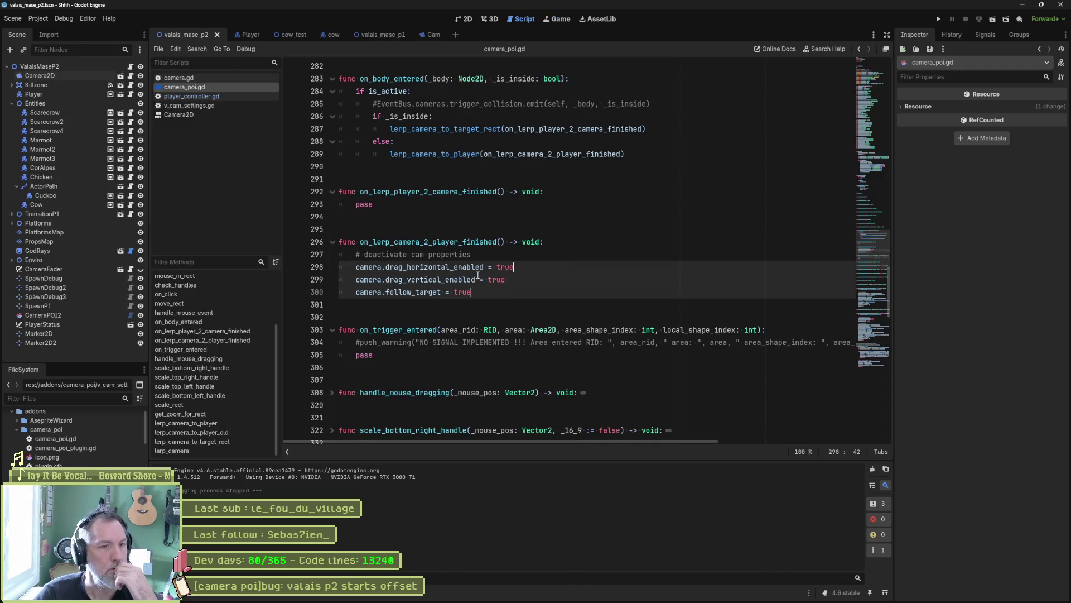
Run valais_mase_p2 again to recheck the camera offset, then stop the game
left_click(476, 279)
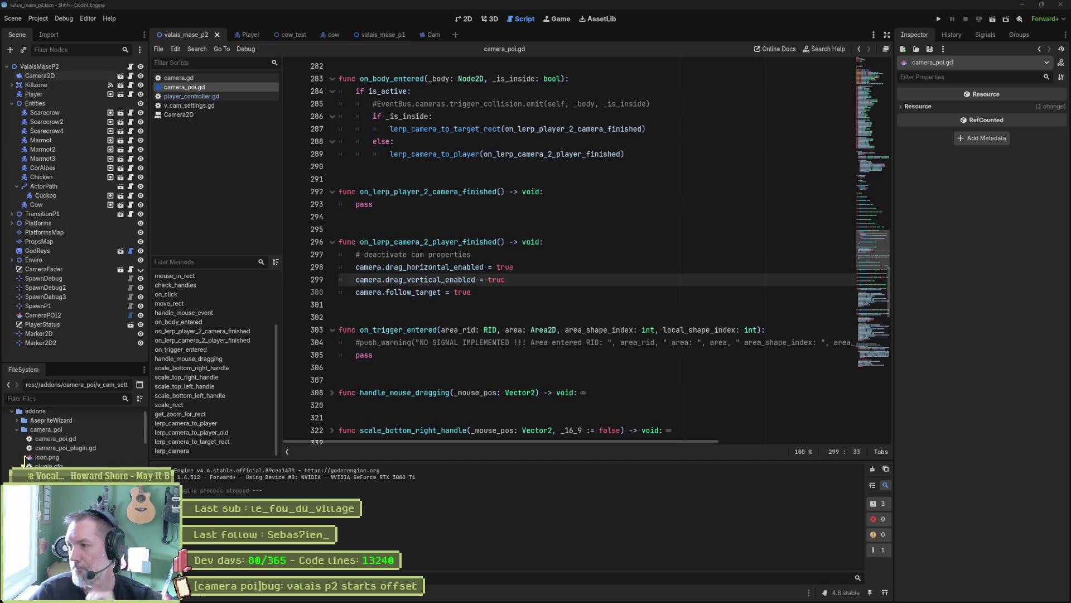
left_click(657, 322)
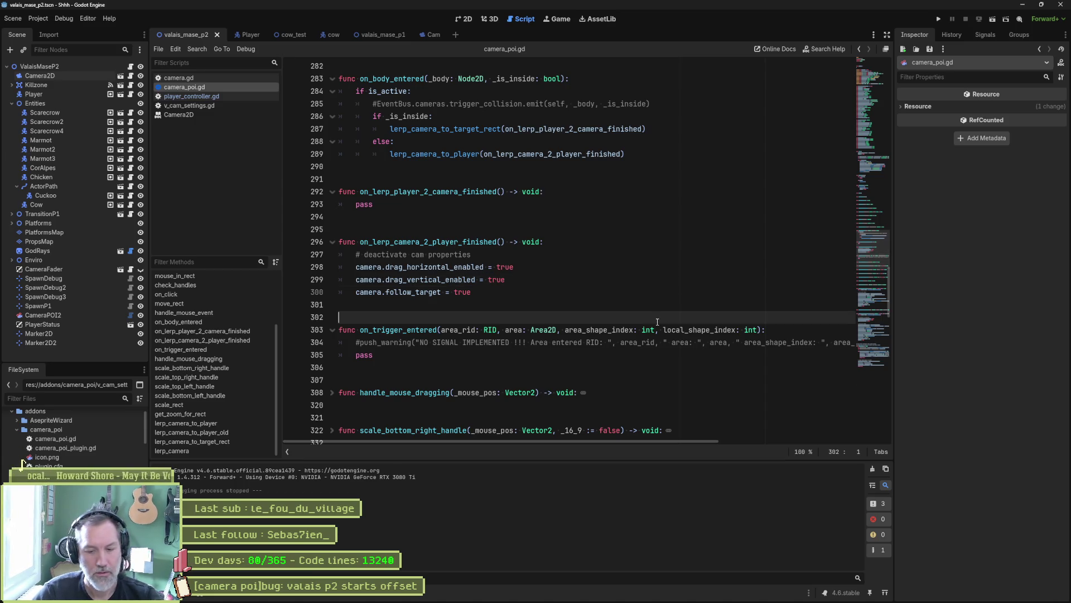
key("F6")
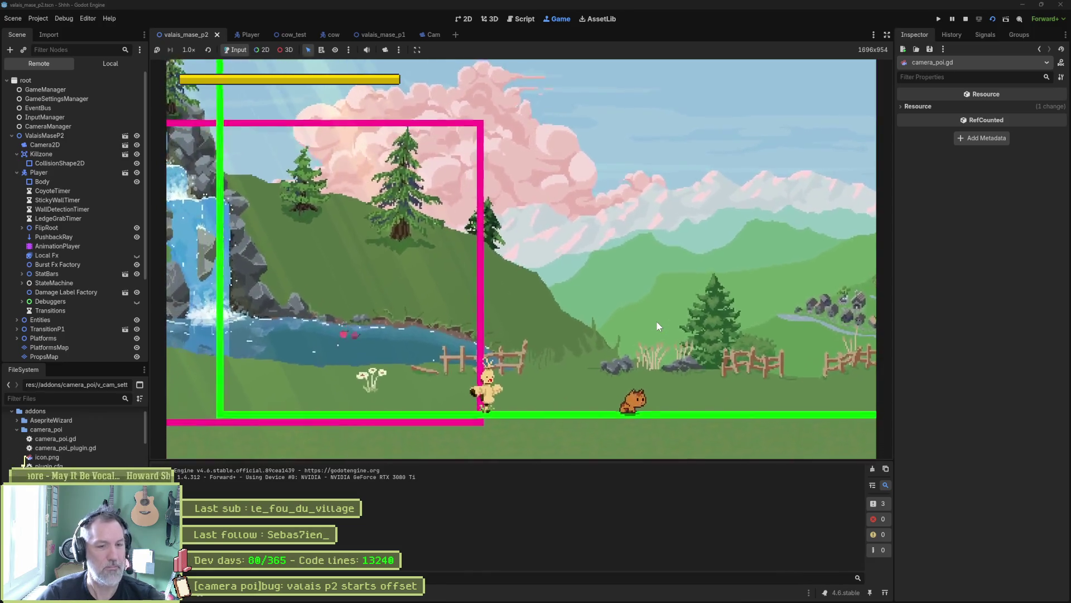
key("F8")
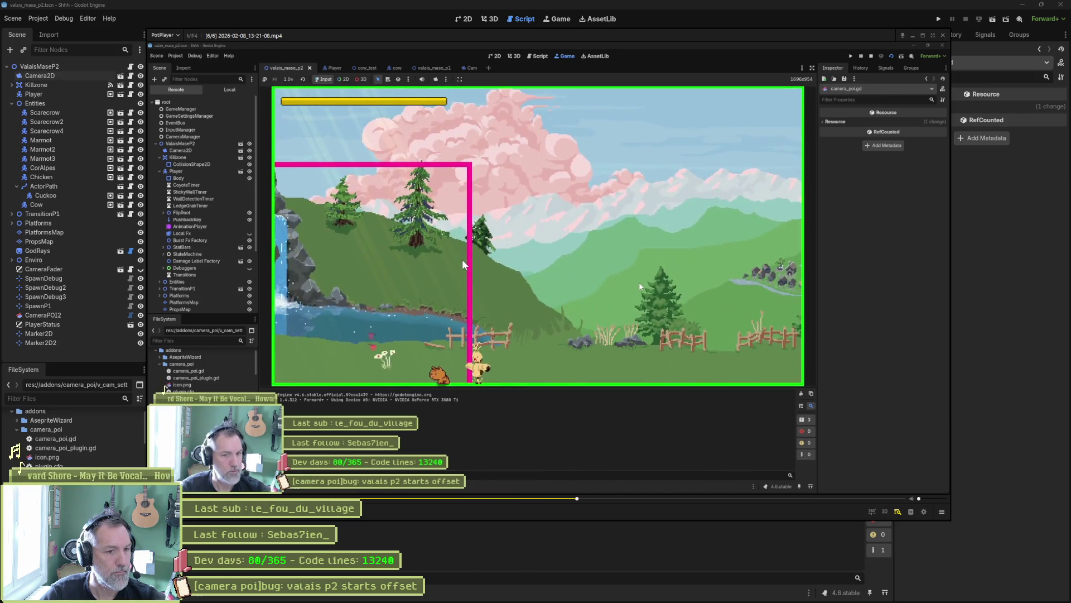
Pause the recorded gameplay and step frame by frame through the camera move, then go back to Godot
key("space")
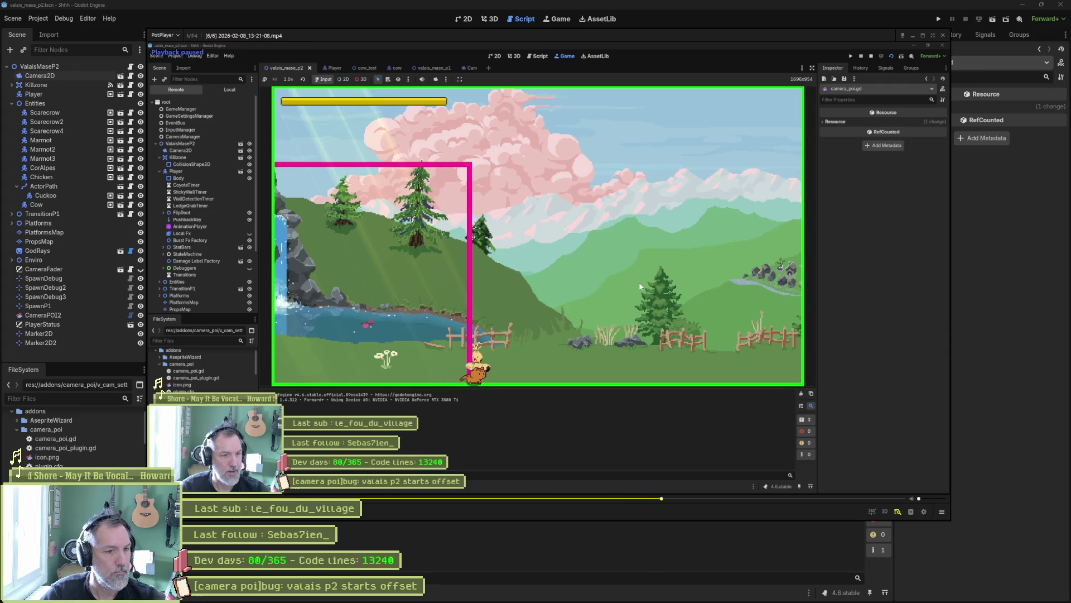
key("f")
key("f")
key("f")
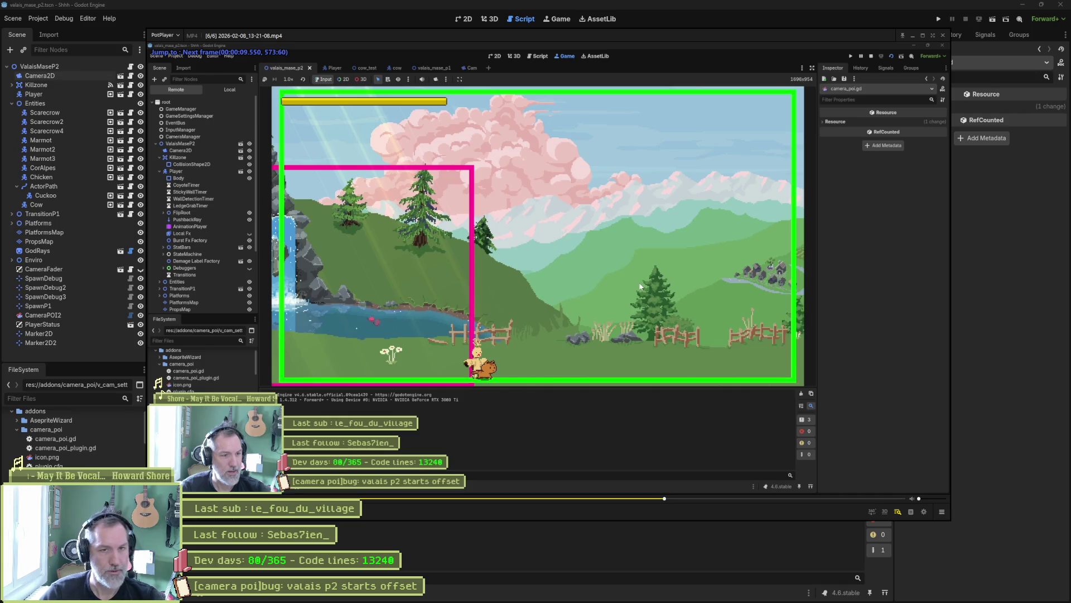
key("f")
key("f")
key("f")
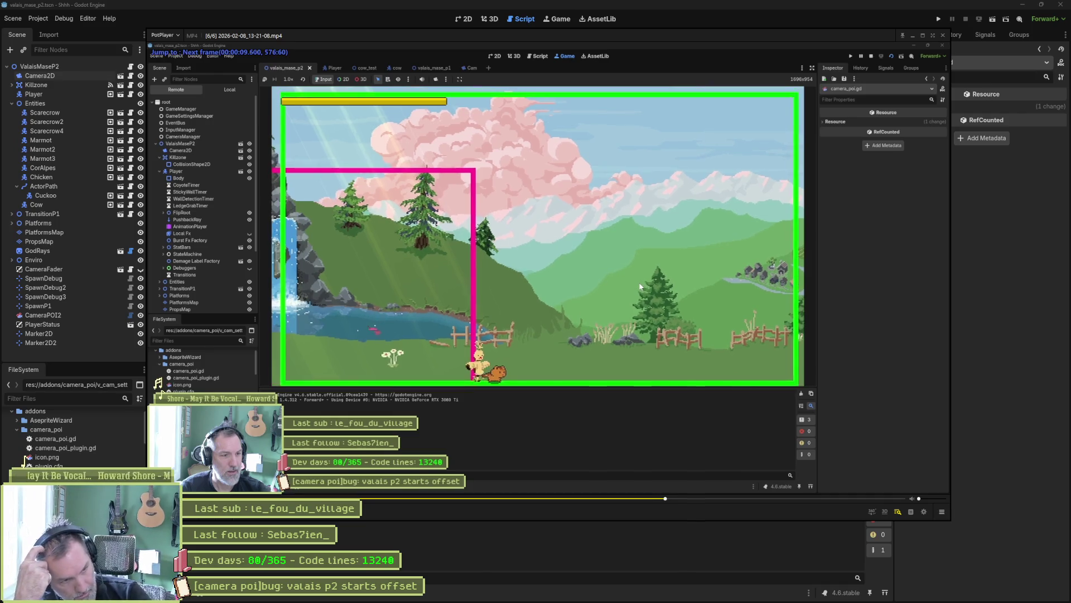
key("f")
key("f")
key("f")
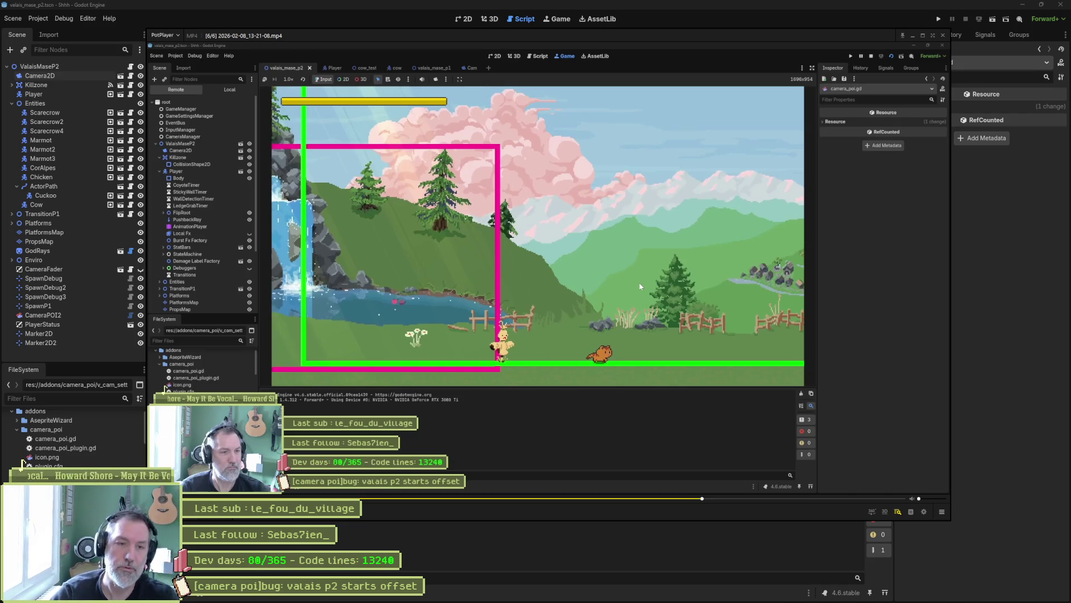
left_click(710, 26)
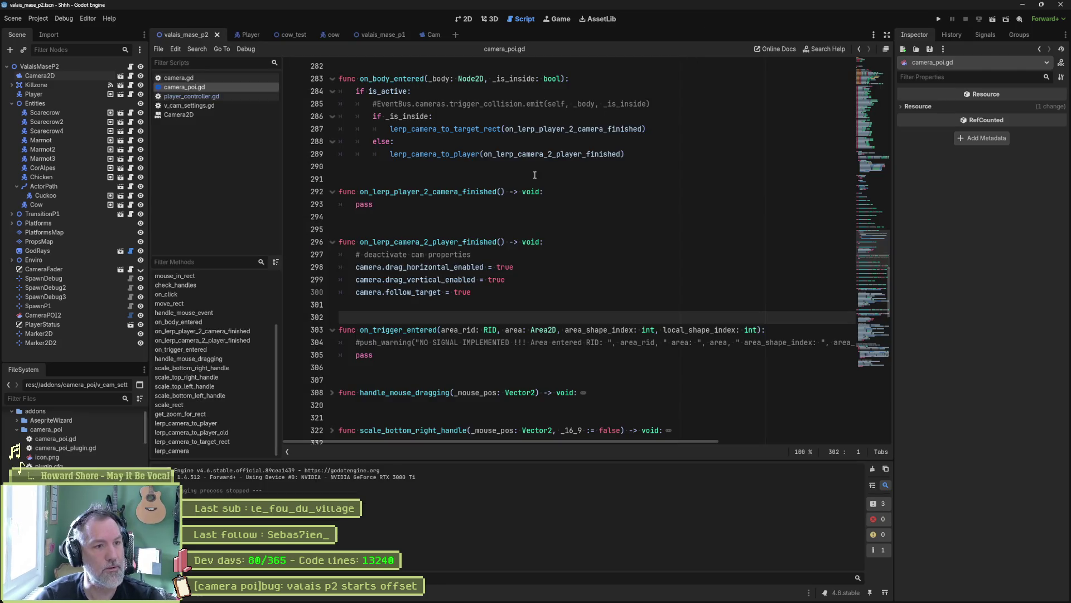
Move camera.follow_target = true from the finished handler into lerp_camera_to_player below the camera lookup
scroll(495, 257, "down", 4)
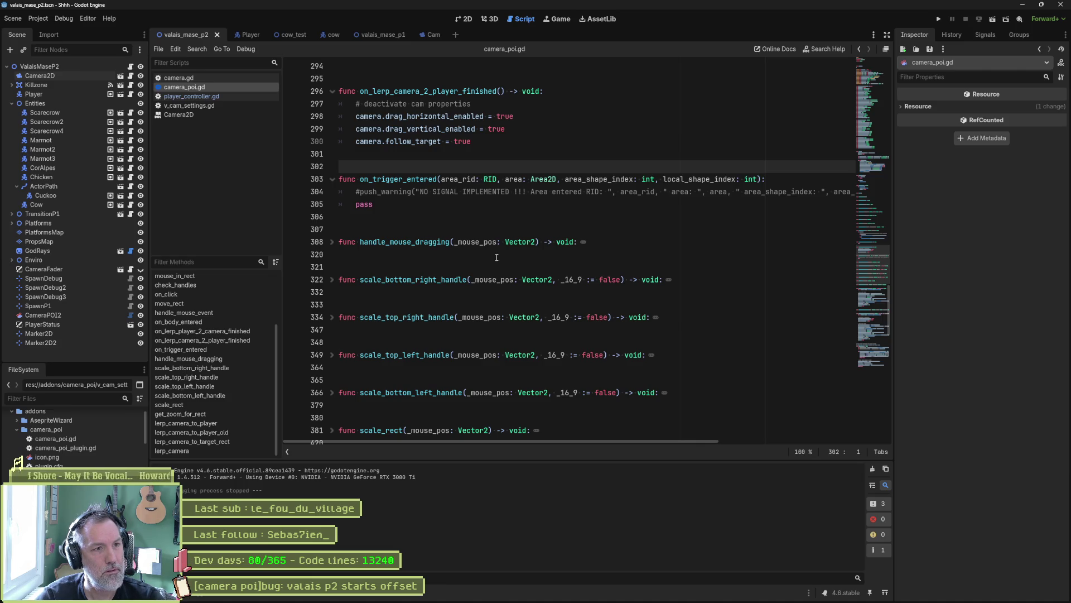
left_click_drag(473, 147, 531, 129)
key("ctrl+c")
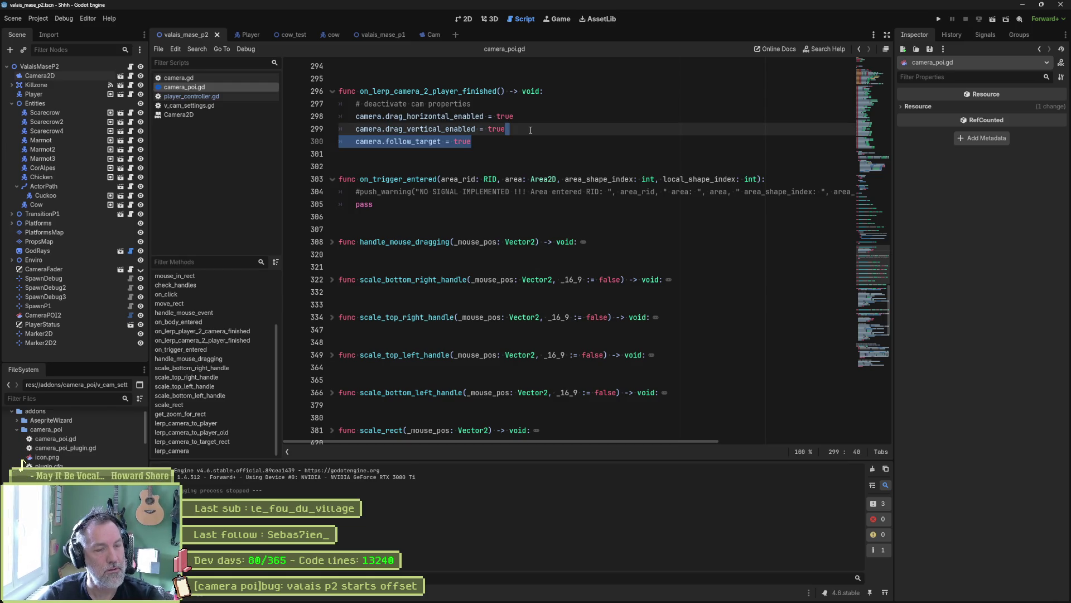
key("Delete")
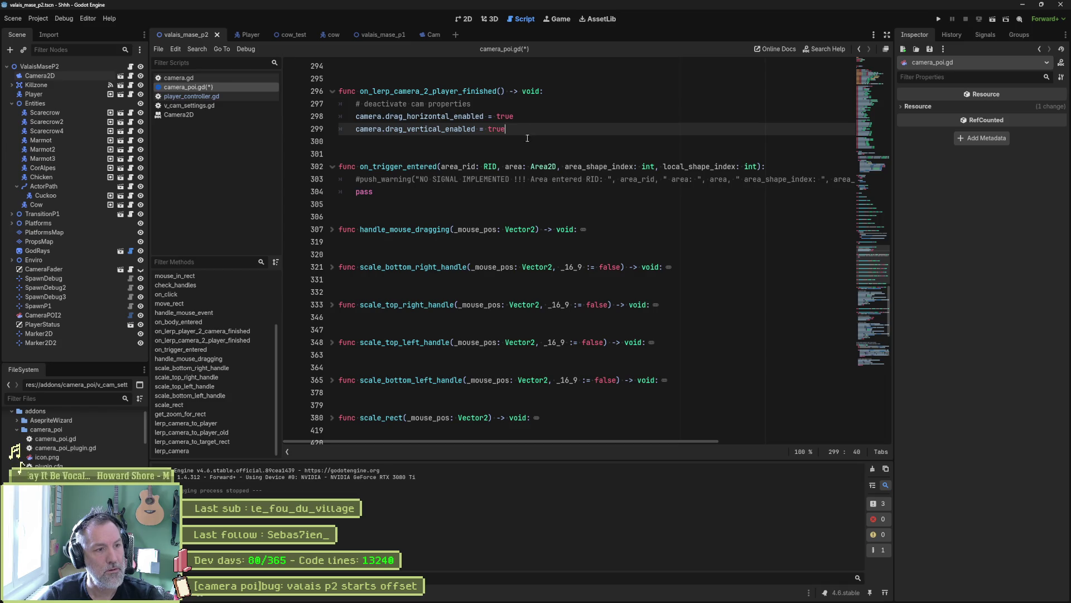
scroll(487, 183, "up", 6)
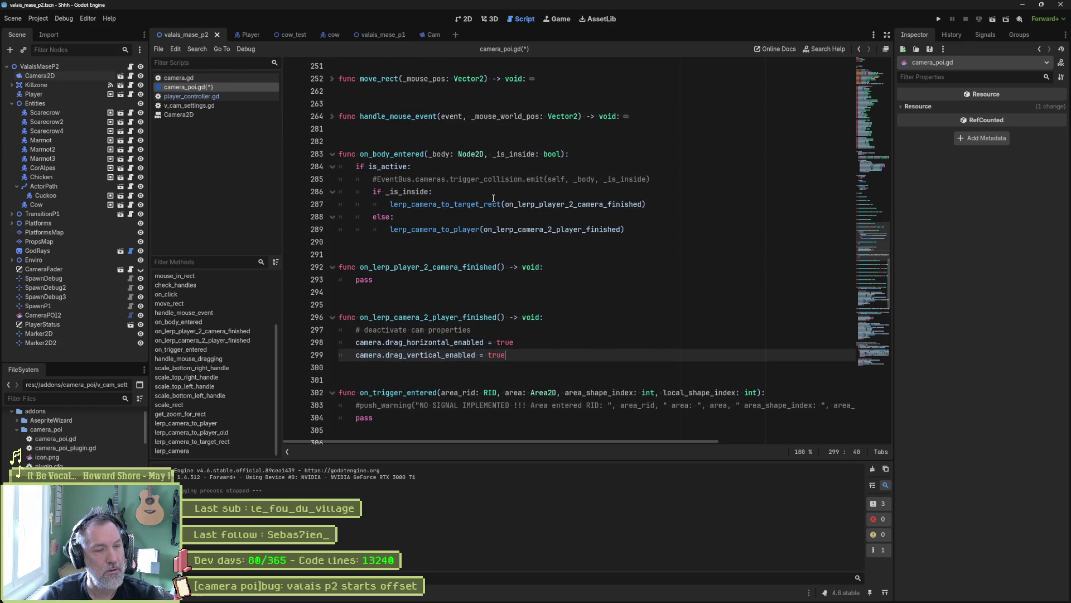
left_click(477, 229, "ctrl")
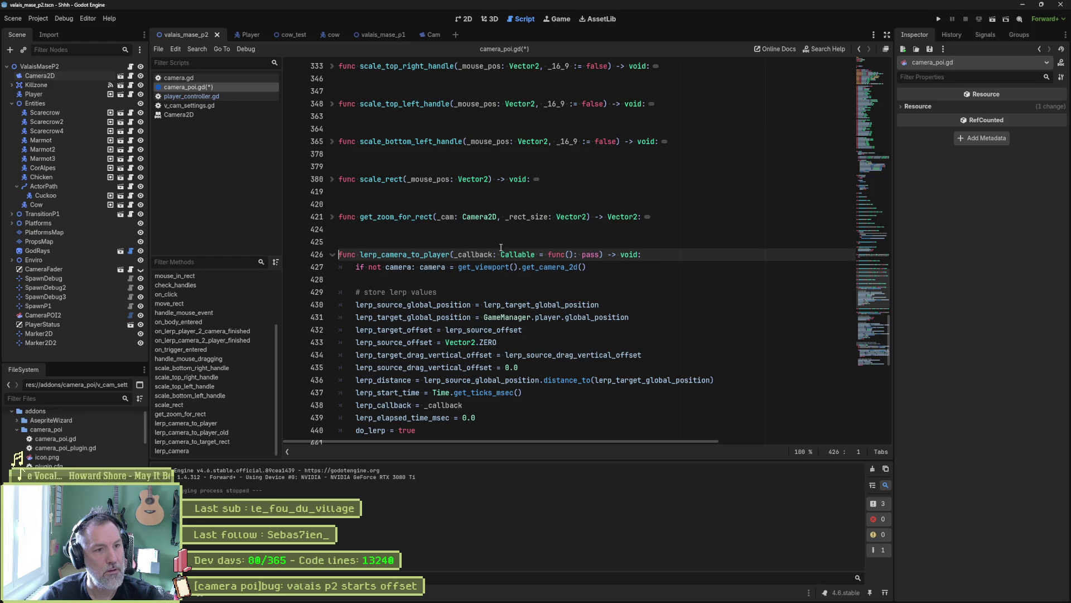
left_click(597, 267)
key("Return")
key("ctrl+v")
Comment out the two stored global-position lerp lines with Ctrl+K
scroll(593, 267, "down", 2)
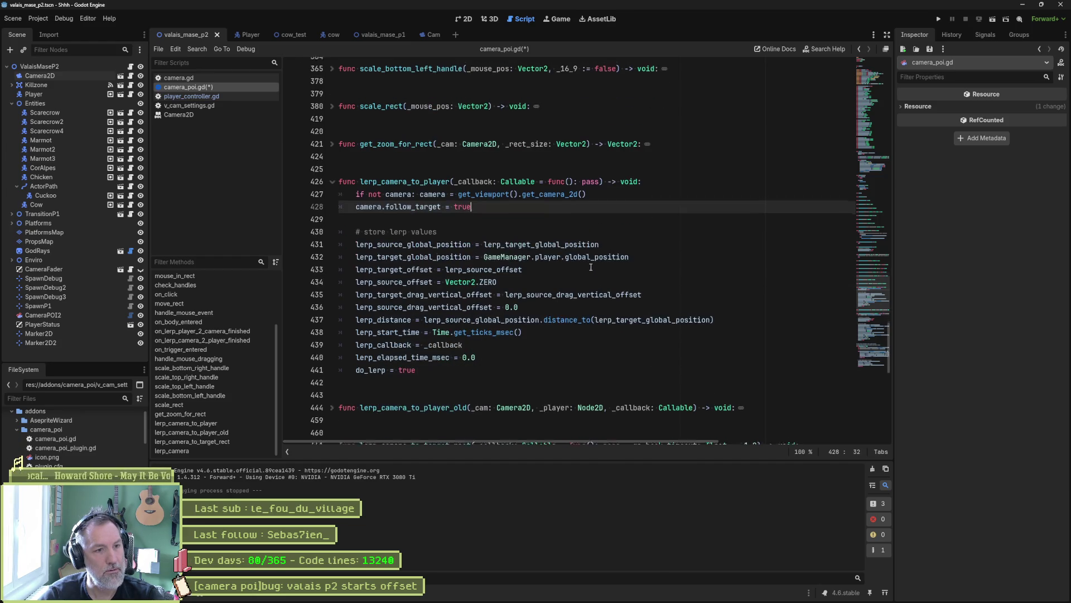
left_click_drag(446, 242, 451, 255)
key("ctrl+k")
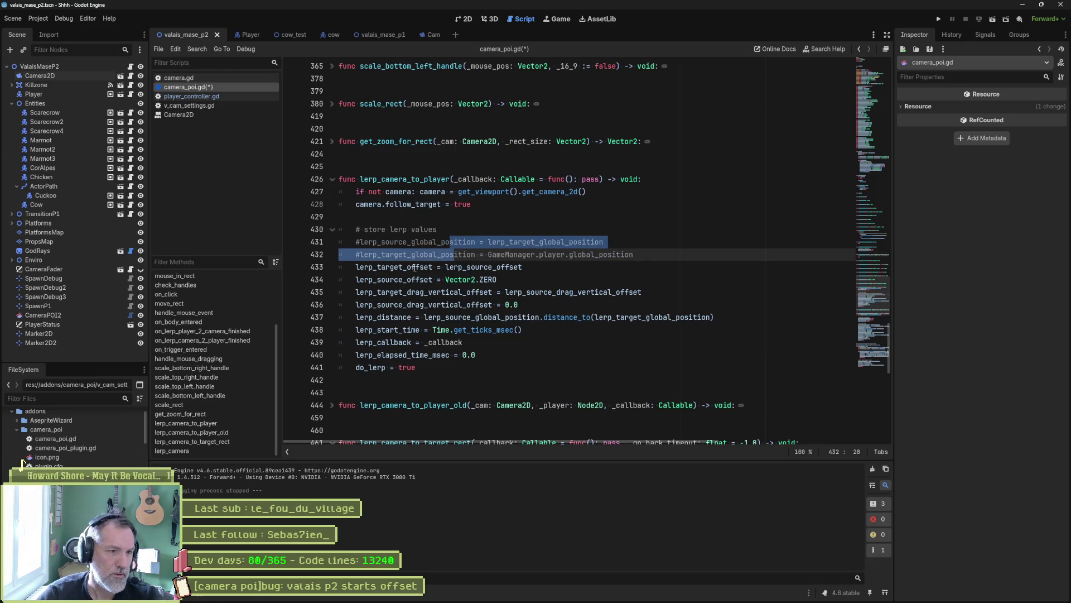
left_click_drag(445, 268, 523, 267)
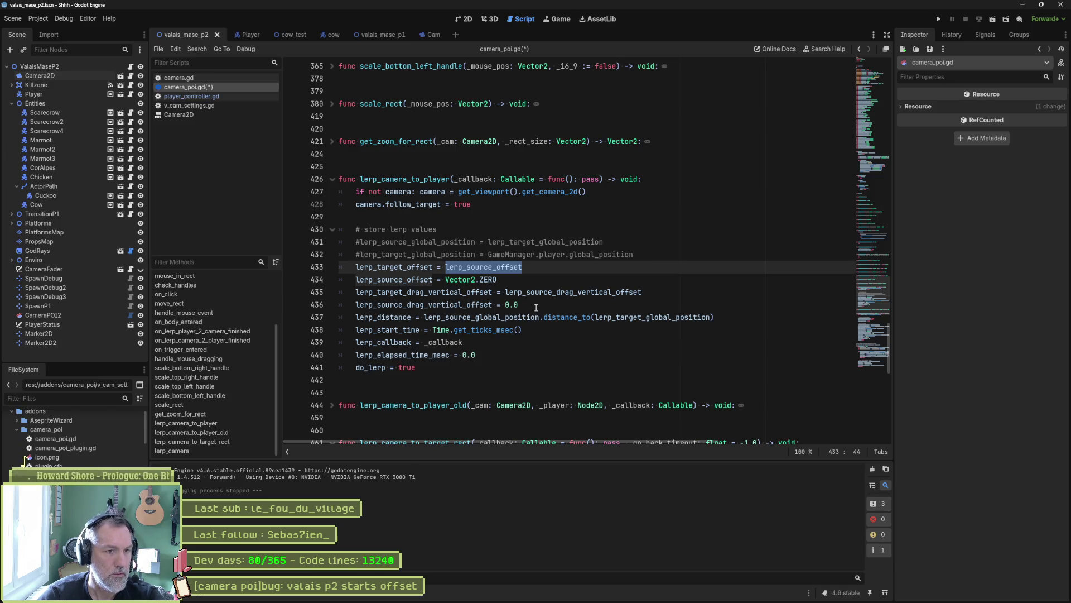
Save camera_poi.gd, run valais_mase_p2 to watch the camera offset, then stop it
key("ctrl+s")
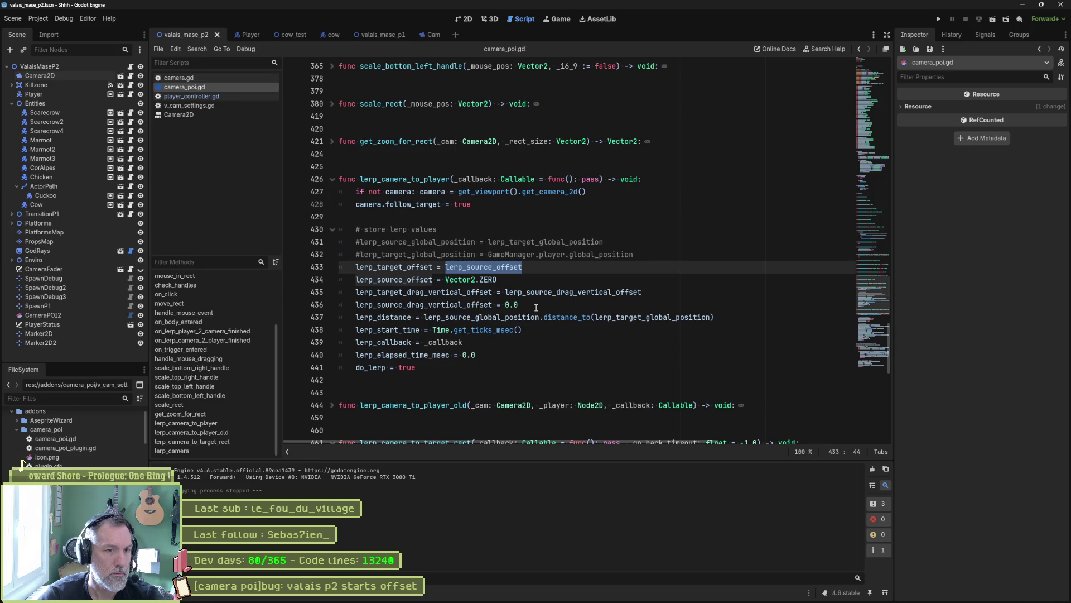
key("F6")
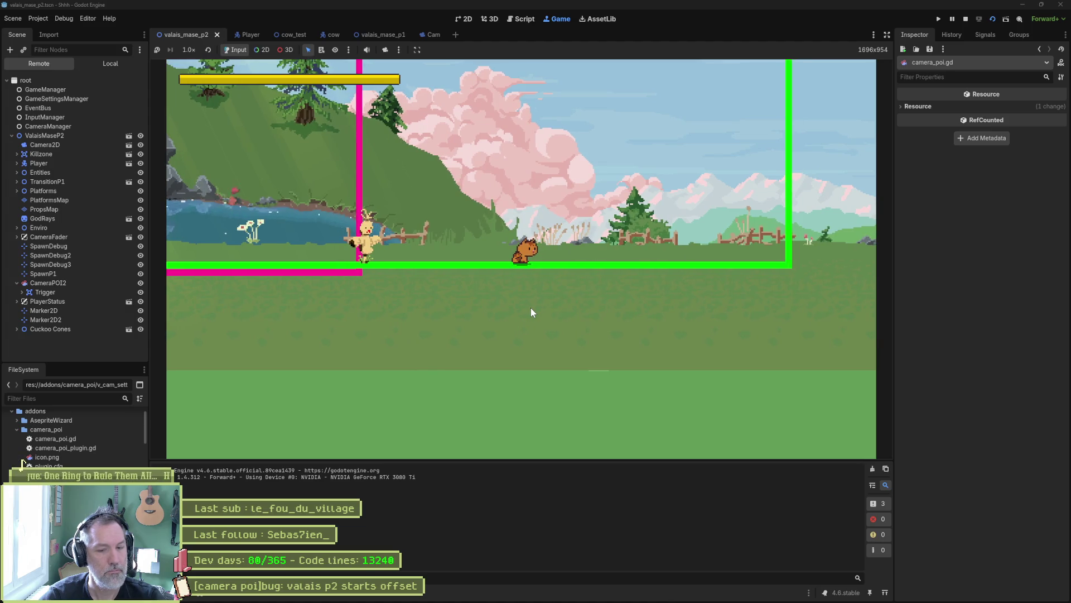
key("F8")
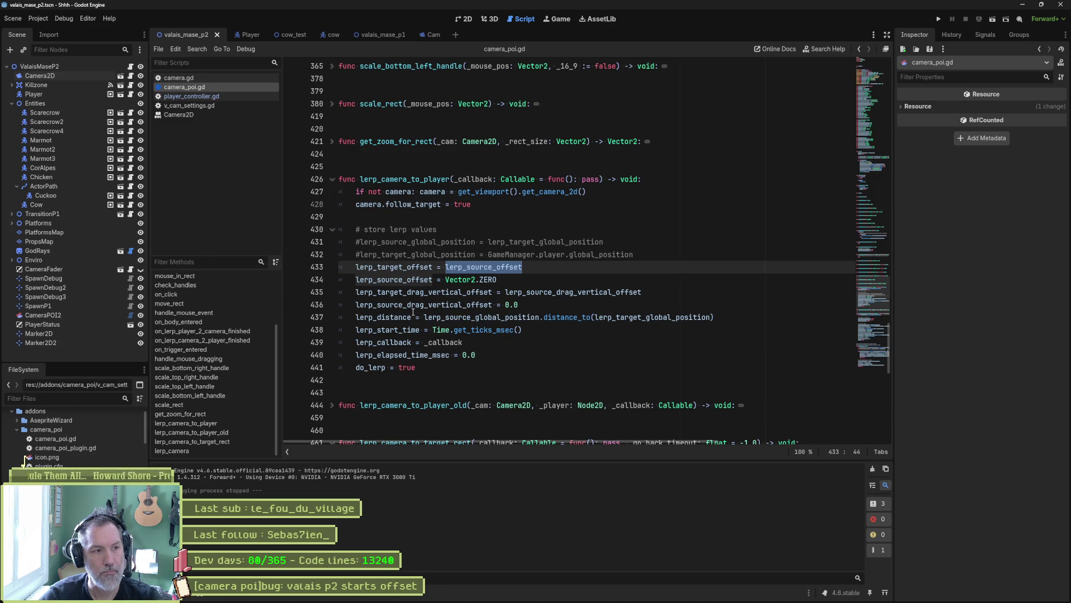
Move the drag_horizontal_enabled and drag_vertical_enabled lines below camera.follow_target = true, then run the scene
scroll(432, 316, "up", 6)
scroll(453, 318, "up", 3)
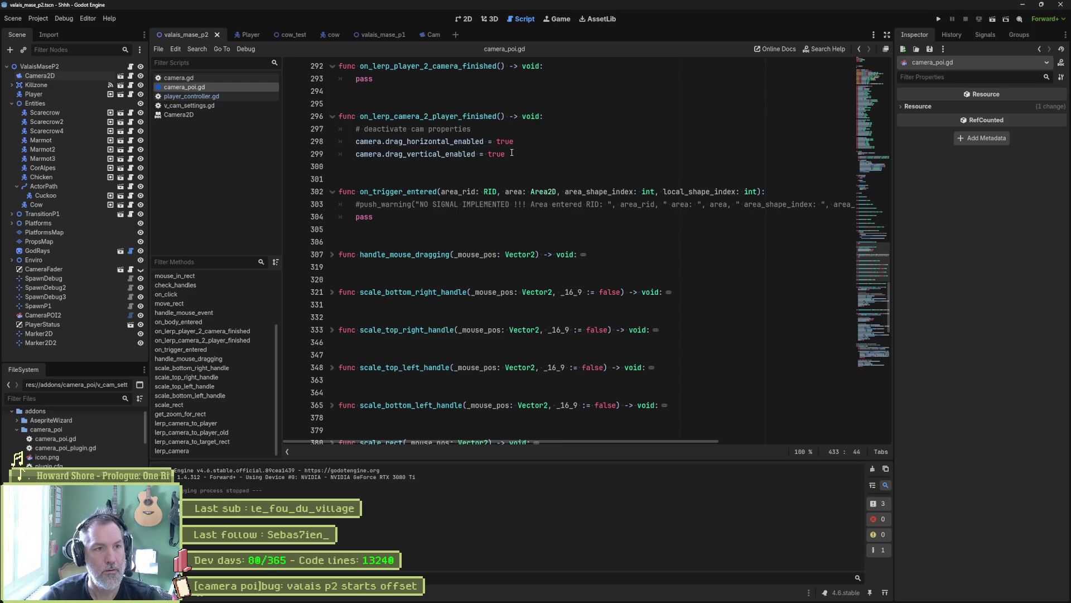
left_click(447, 141)
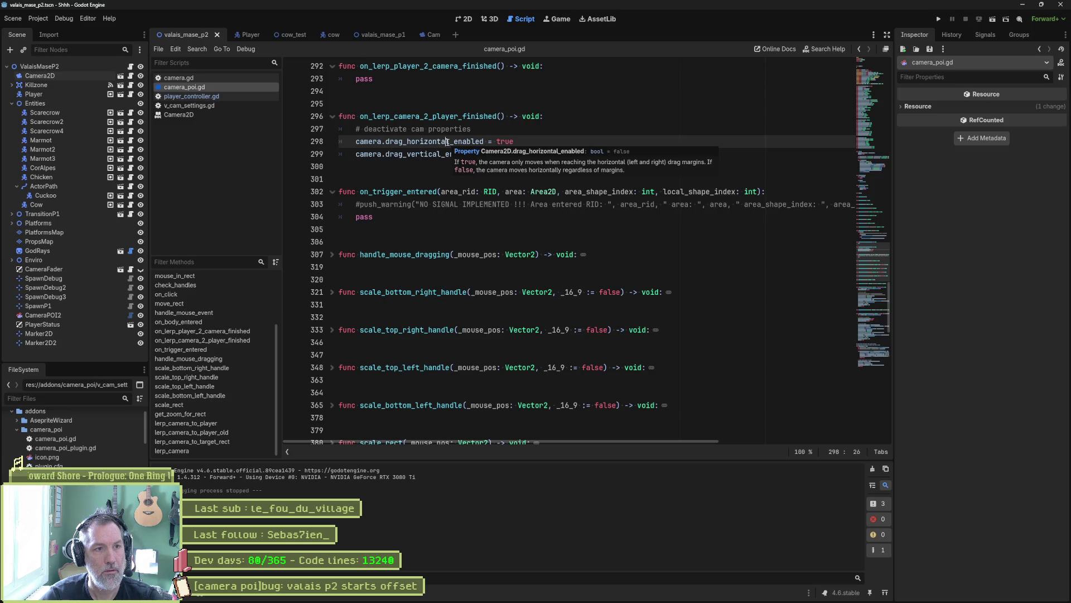
left_click_drag(510, 155, 523, 135)
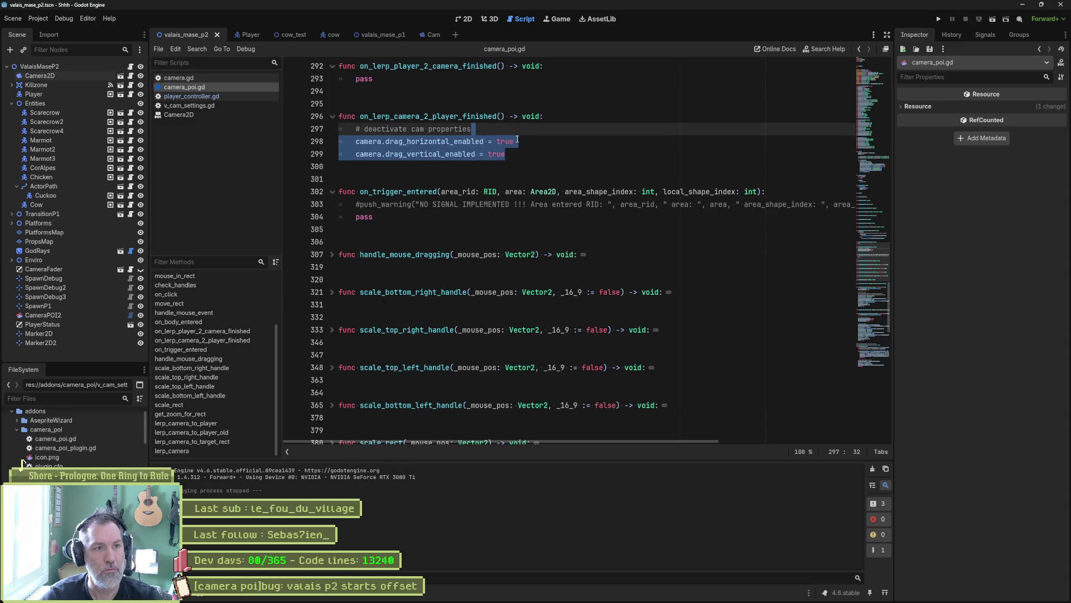
key("ctrl+x")
scroll(511, 167, "down", 5)
left_click(486, 317)
key("ctrl+v")
scroll(491, 327, "down", 3)
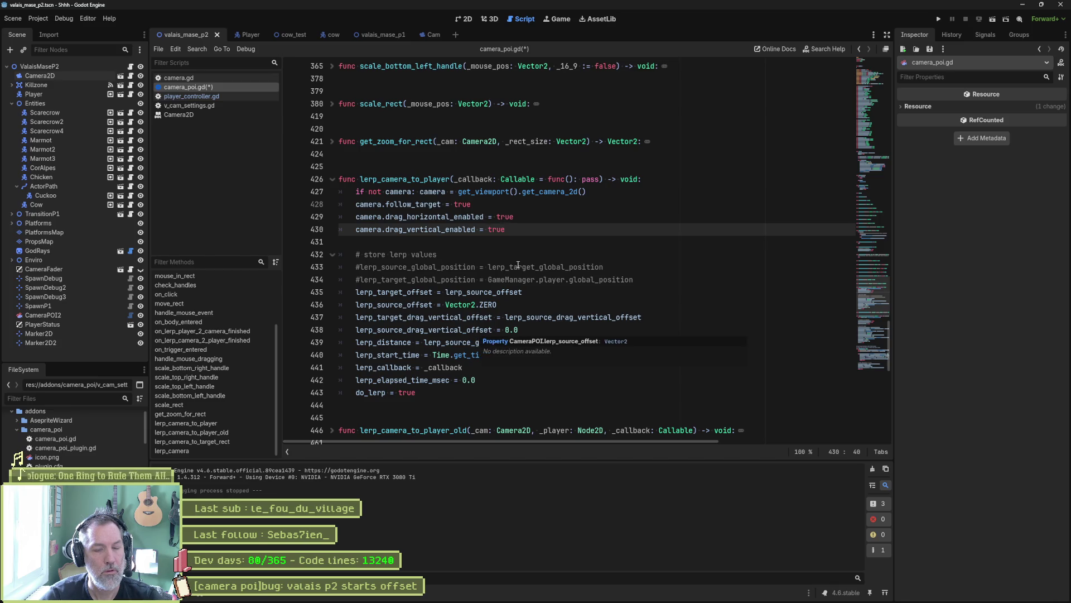
key("F6")
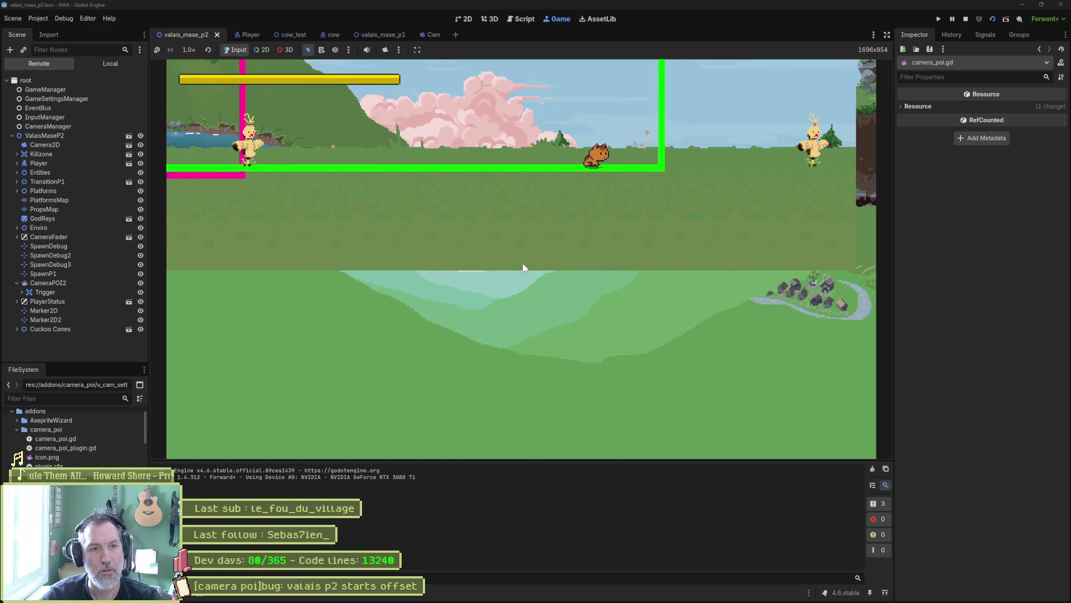
Stop the game and review lines 428–435: follow_target, the commented global-position lines and lerp_target_offset
key("F8")
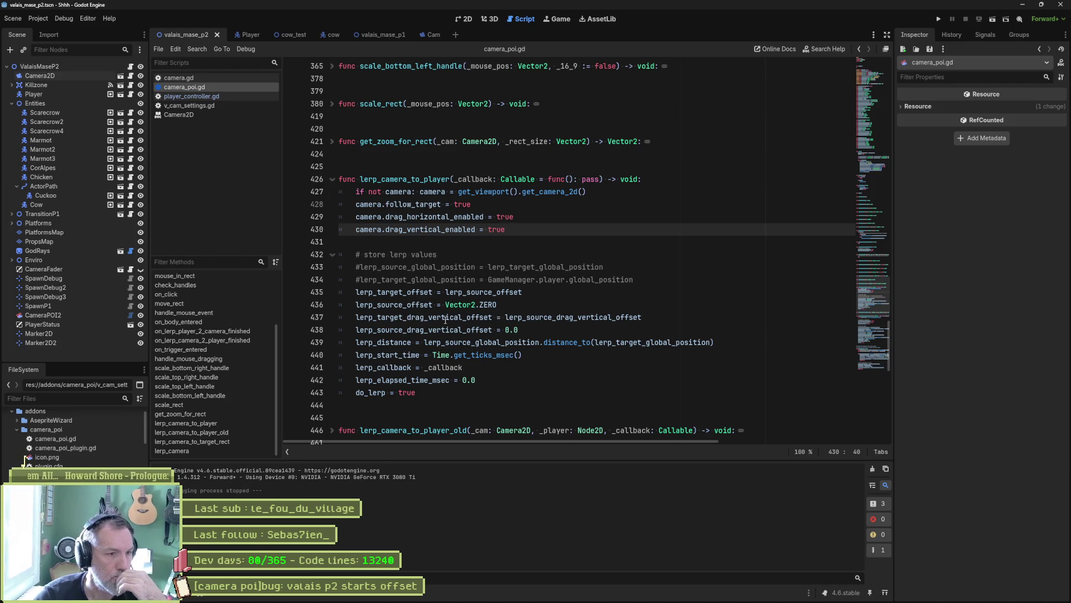
left_click(416, 291)
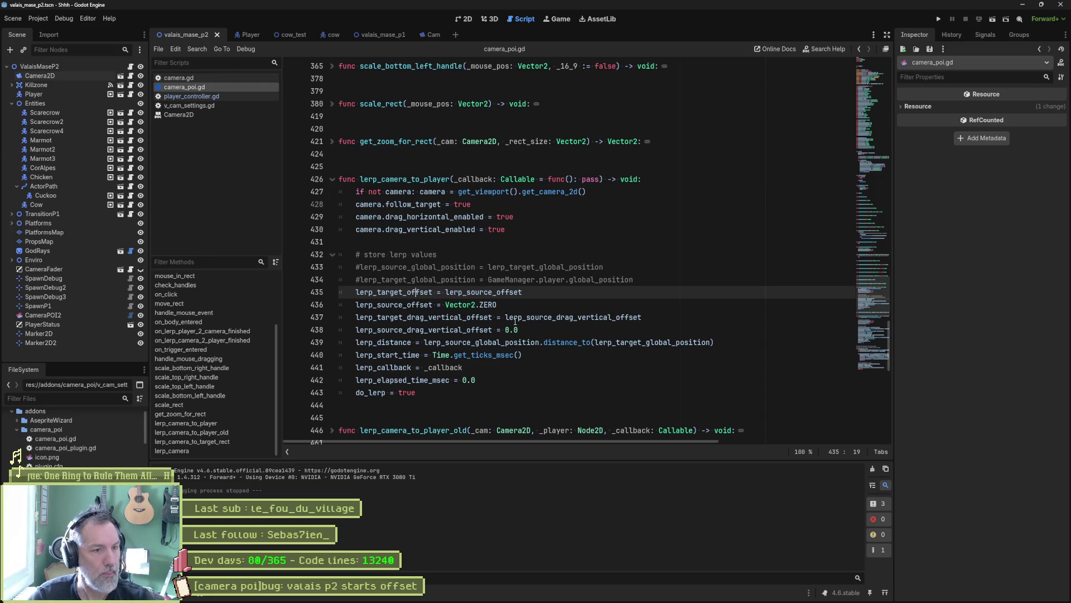
left_click_drag(425, 267, 425, 279)
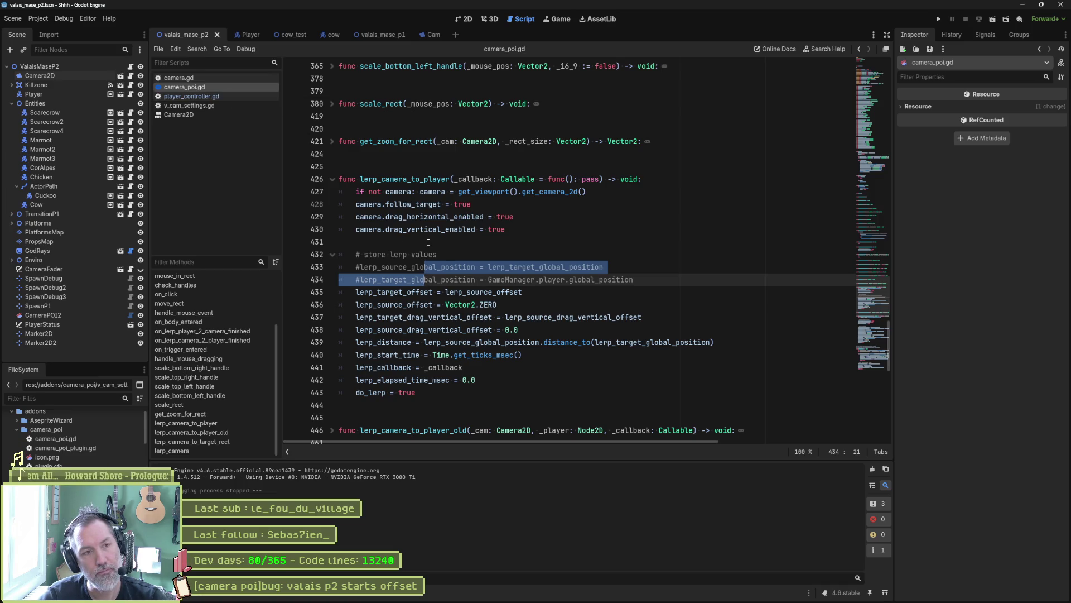
left_click_drag(357, 204, 472, 204)
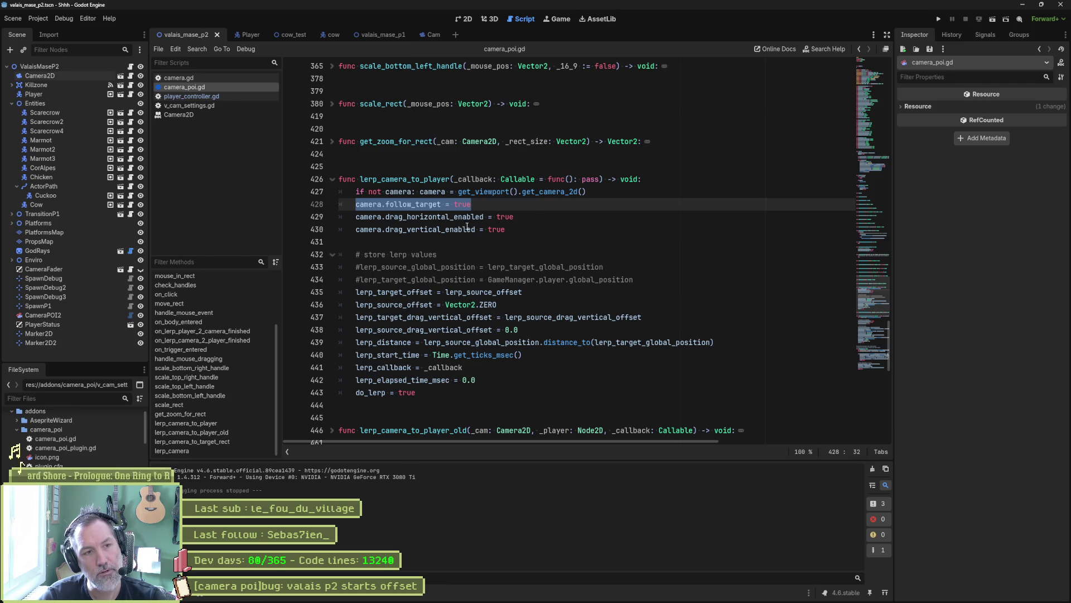
double_click(433, 292)
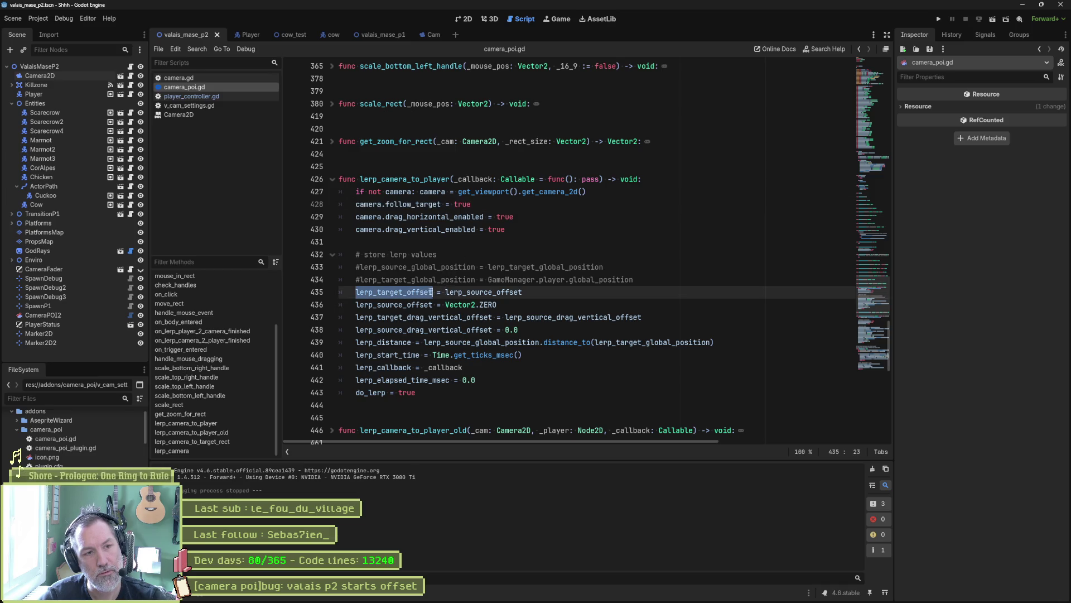
Add a print_debug line after line 435 printing self and the labelled lerp_target_offset
left_click(609, 292)
key("Return")
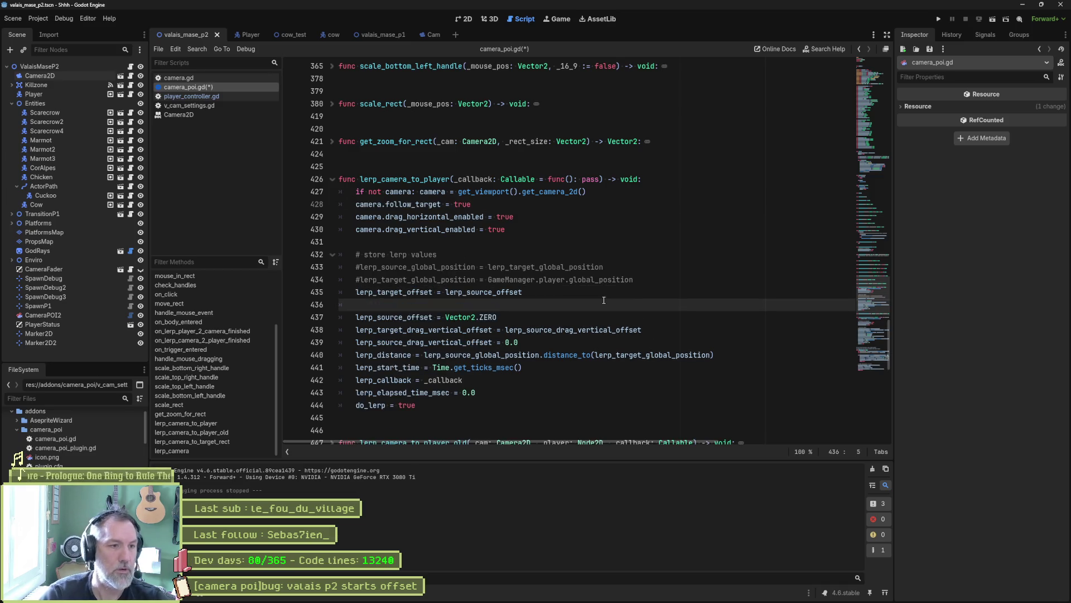
type("print_debug()")
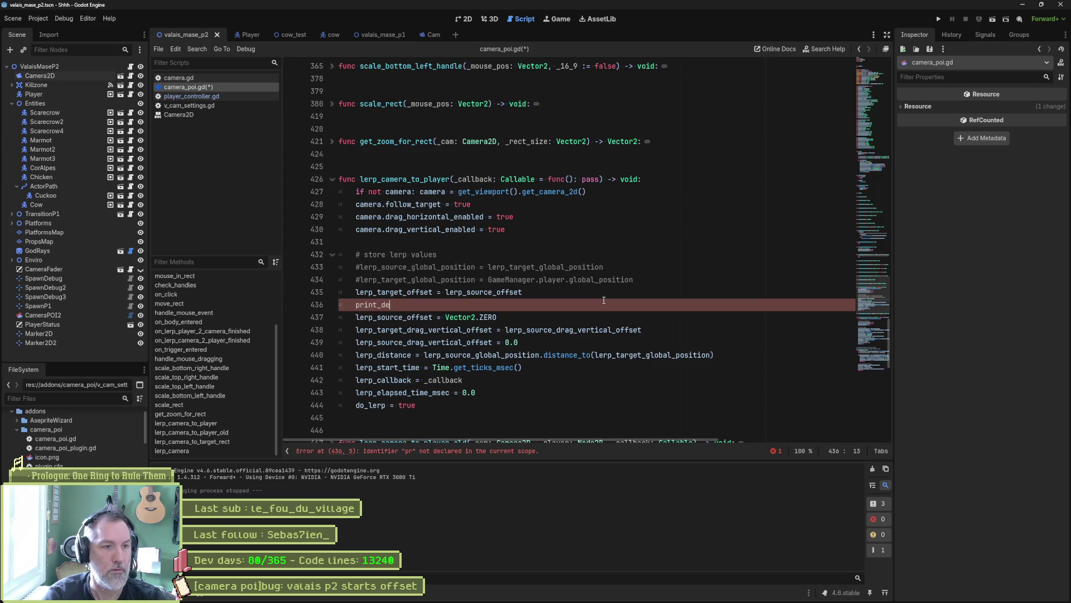
key("Left")
type("self,")
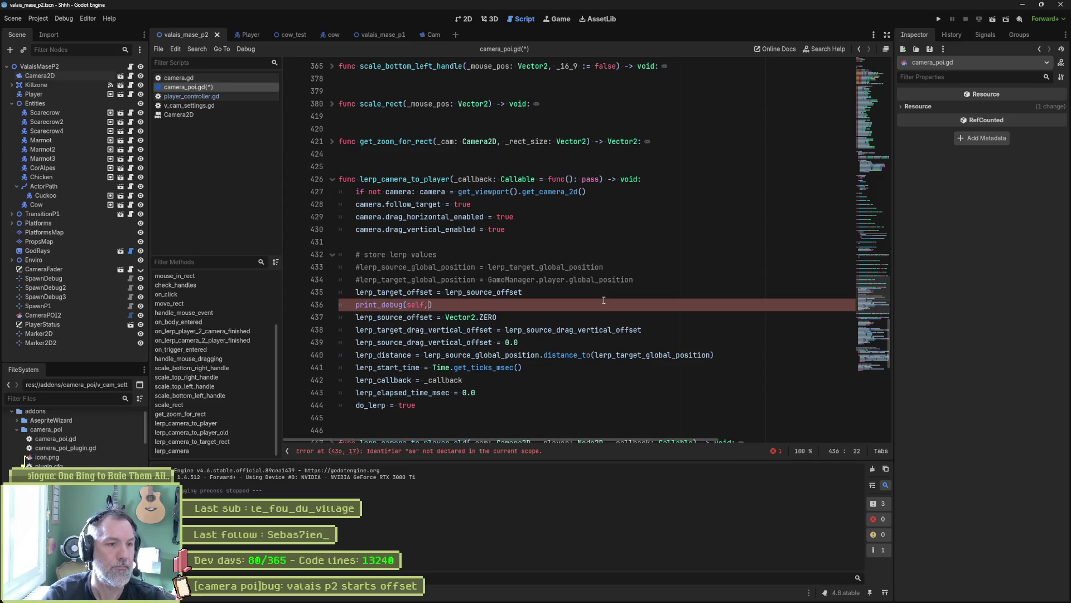
key("Up")
key("ctrl+shift+Left")
key("ctrl+c")
key("Down")
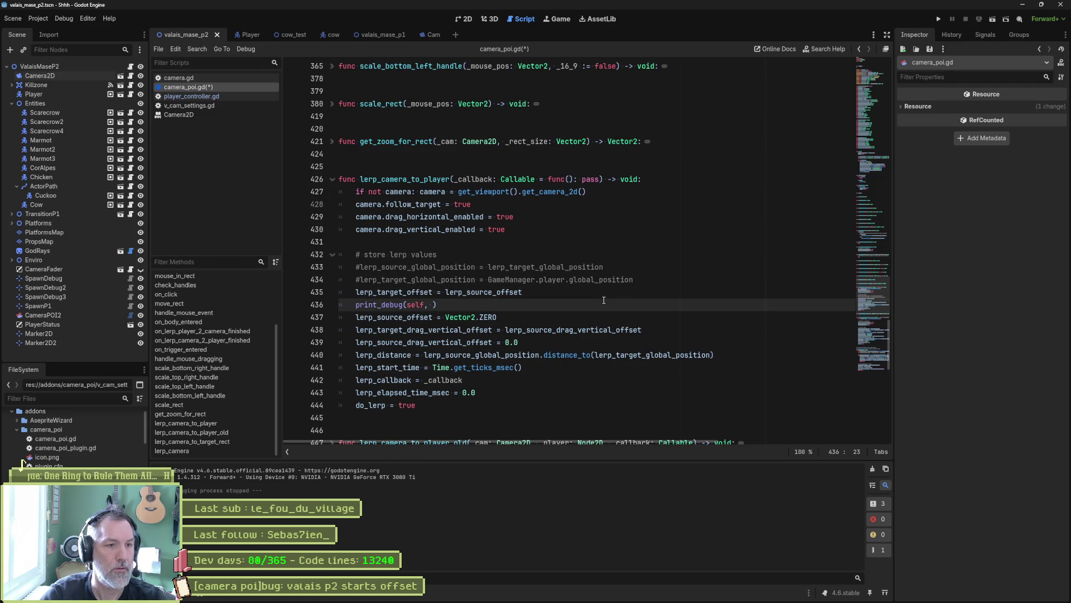
key("ctrl+v")
key("ctrl+z")
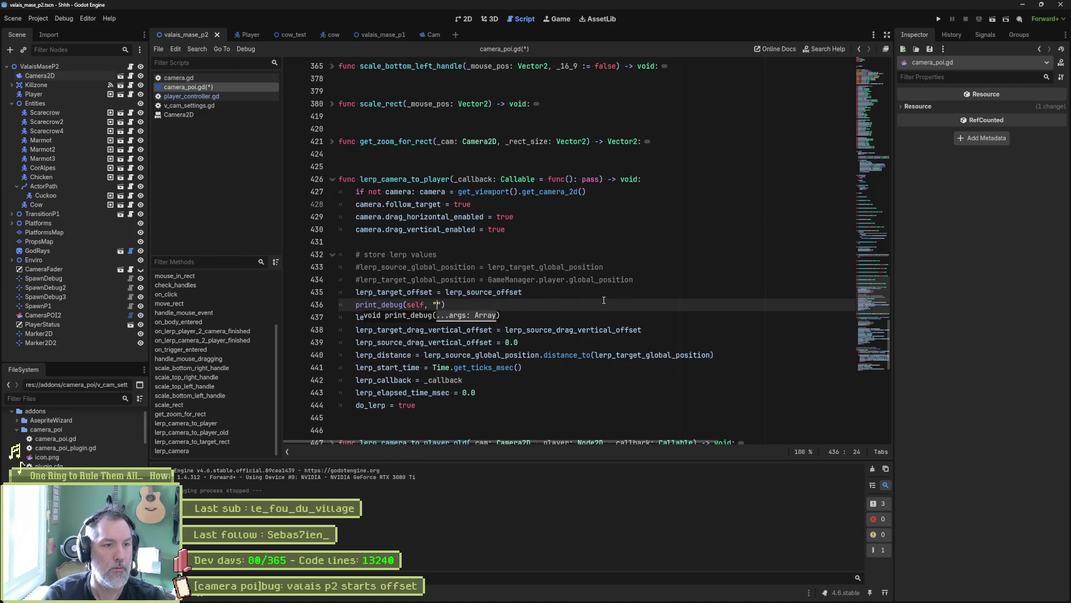
key("ctrl+v")
type(": \"")
type(", lerp_target_offset, \" \"")
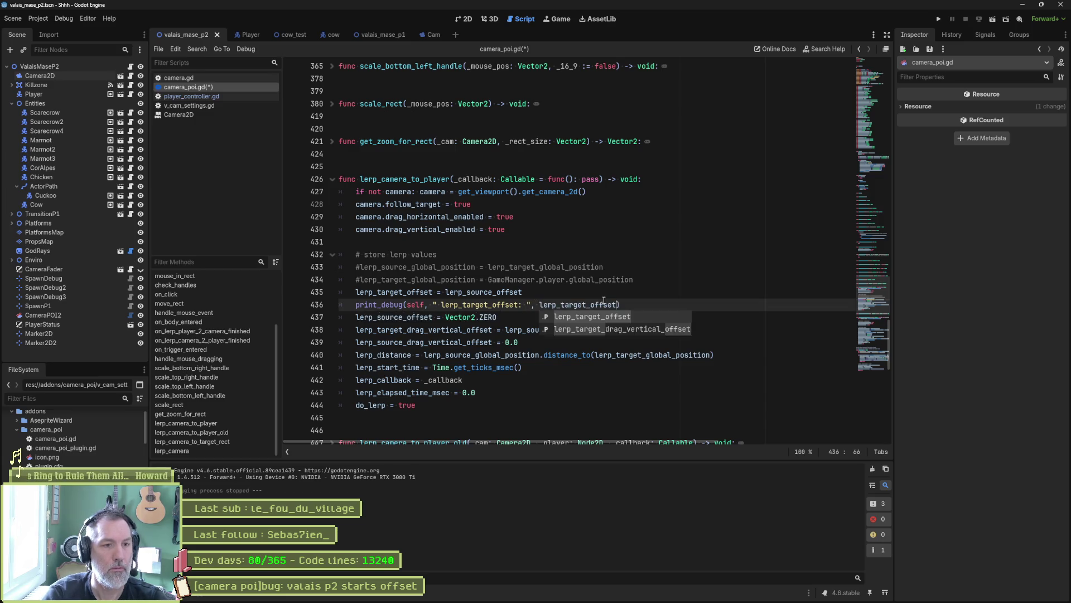
Briefly try Vector2.ZERO on line 435, then restore lerp_target_offset = lerp_source_offset
key("Up")
key("ctrl+Left")
key("ctrl+shift+Right")
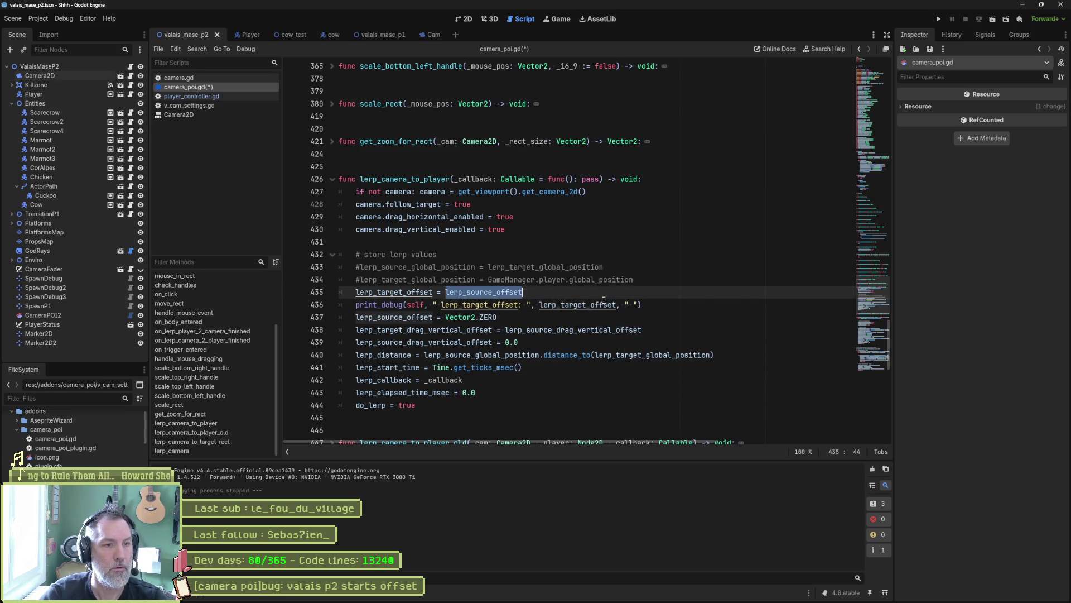
key("Down")
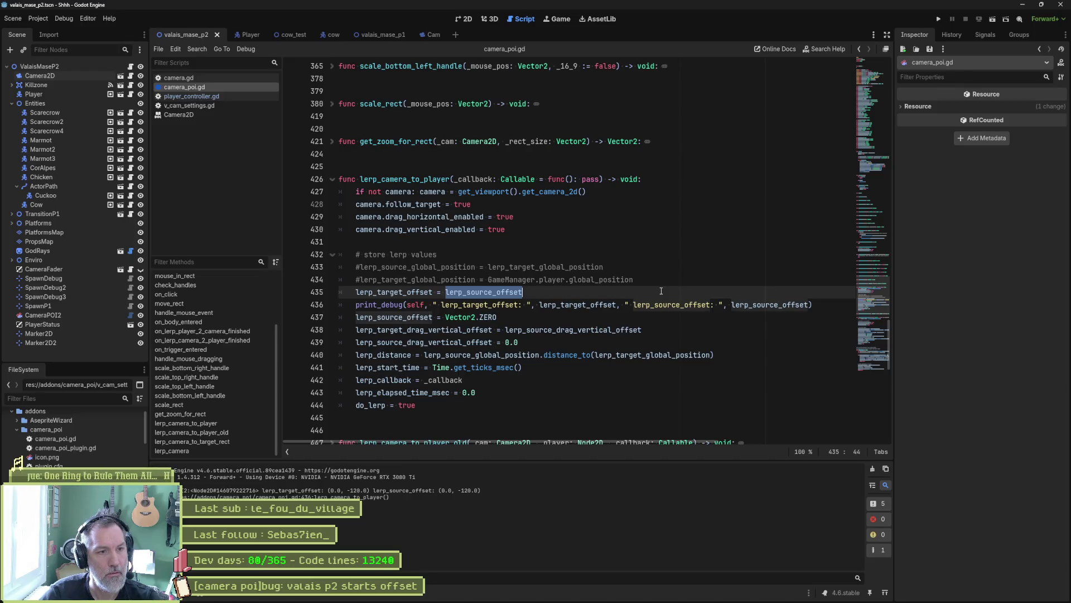
type("Vec")
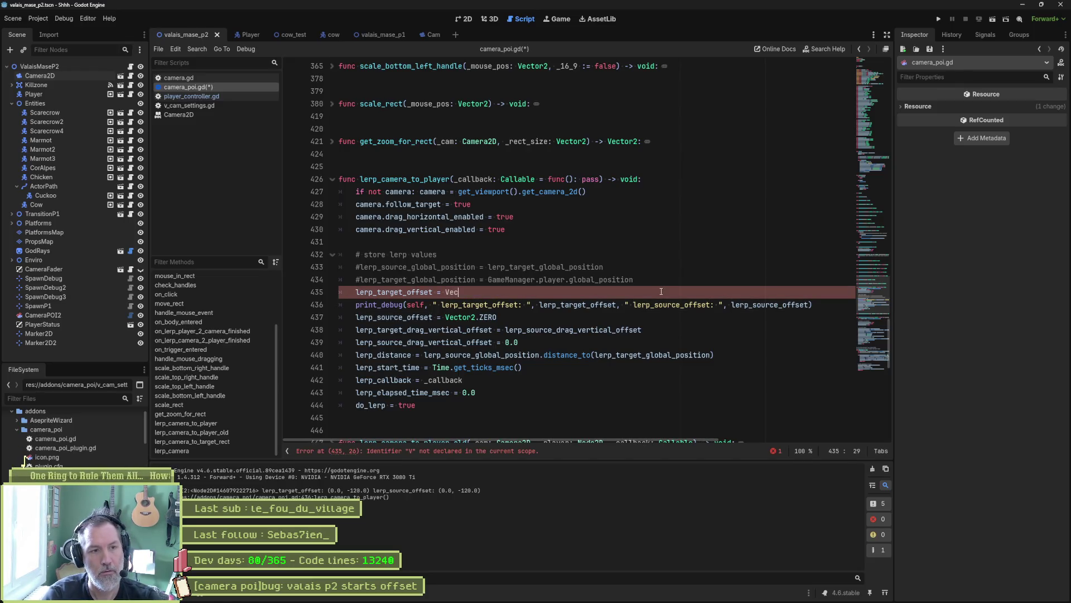
type("tor2.ZERO")
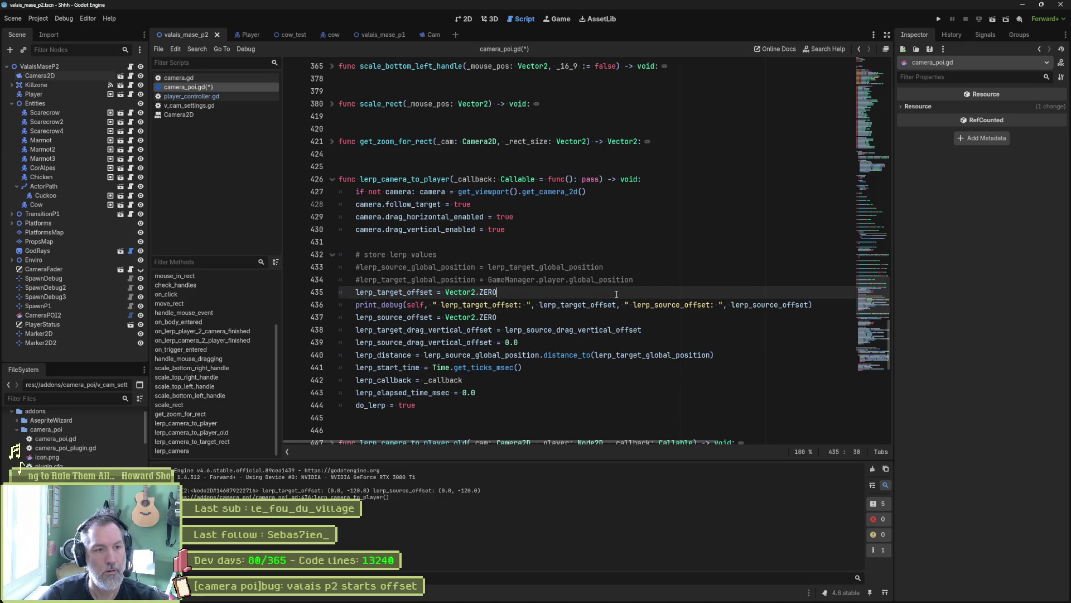
left_click_drag(434, 320, 414, 323)
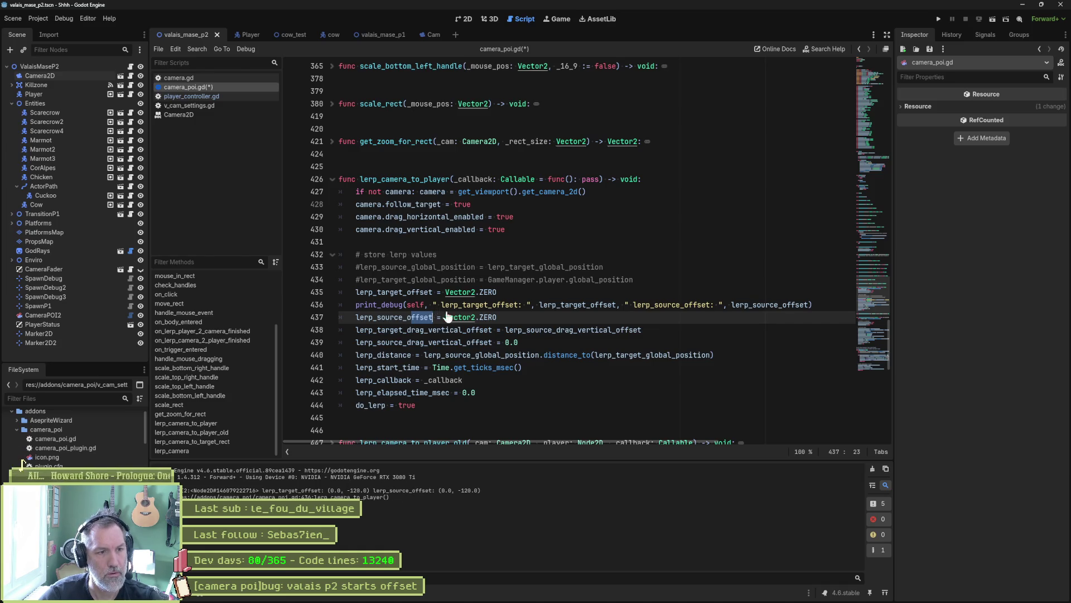
left_click(483, 292)
key("Delete")
key("Delete")
key("Delete")
key("ctrl+z")
key("ctrl+z")
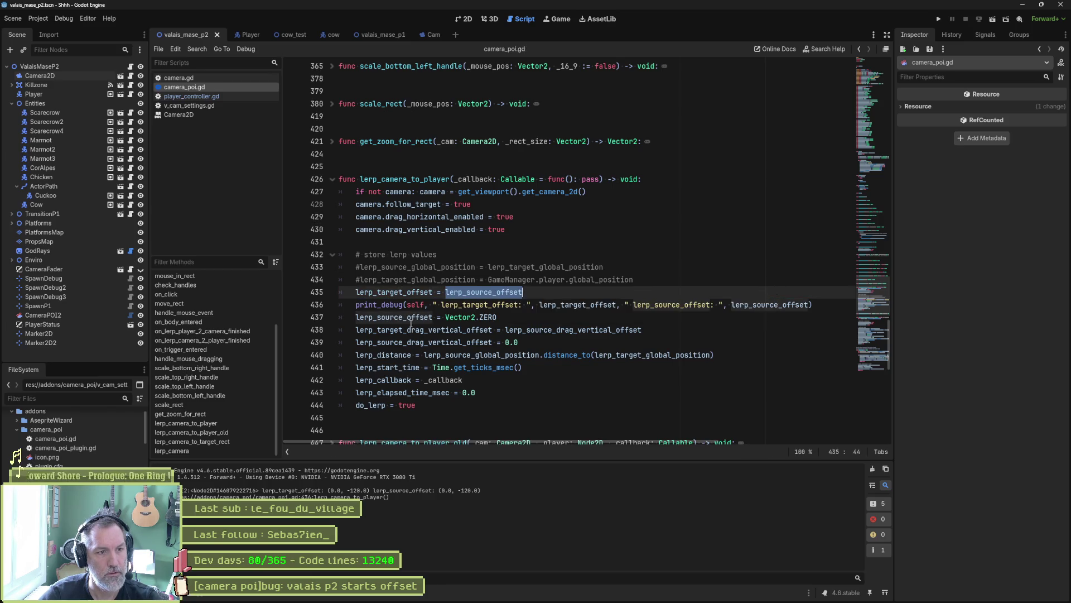
left_click(514, 305)
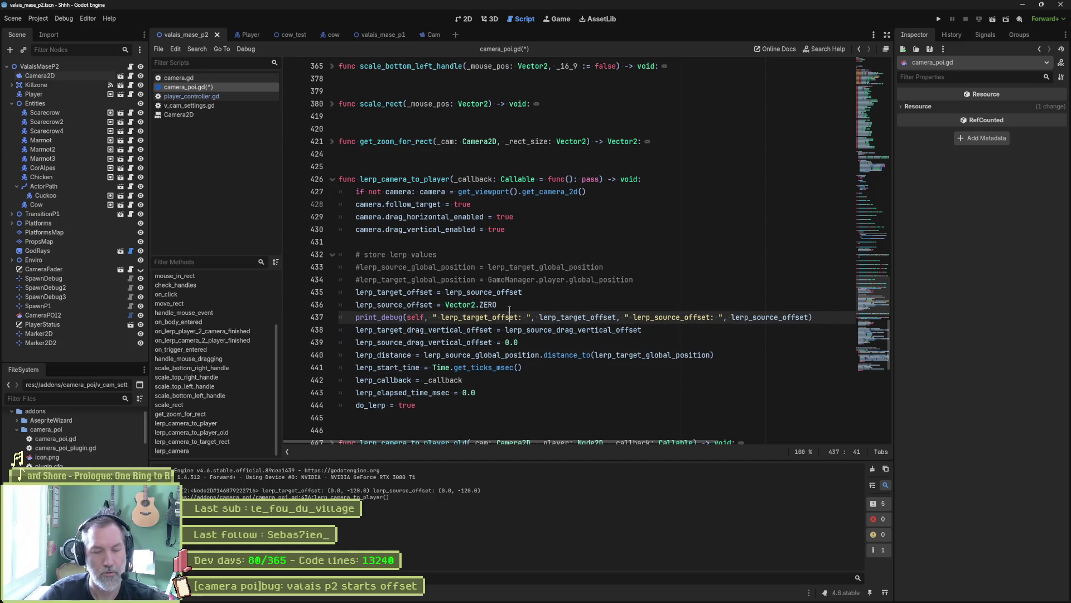
Run the scene, read lerp_target_offset (0.0, -120.0) and lerp_source_offset (0.0, 0.0) in Output, return to camera_poi.gd
key("F6")
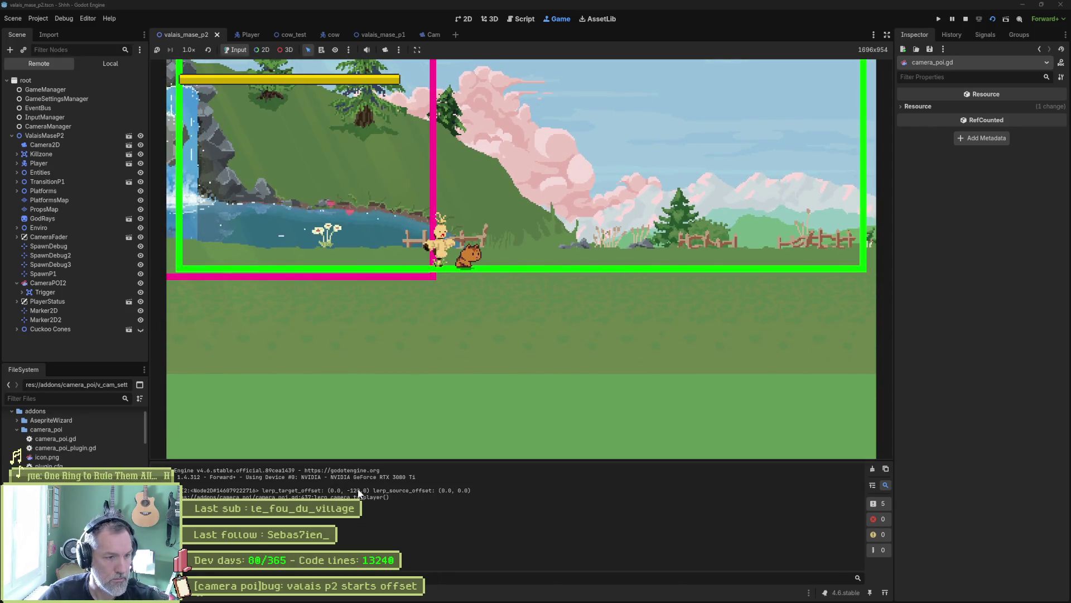
left_click(465, 497)
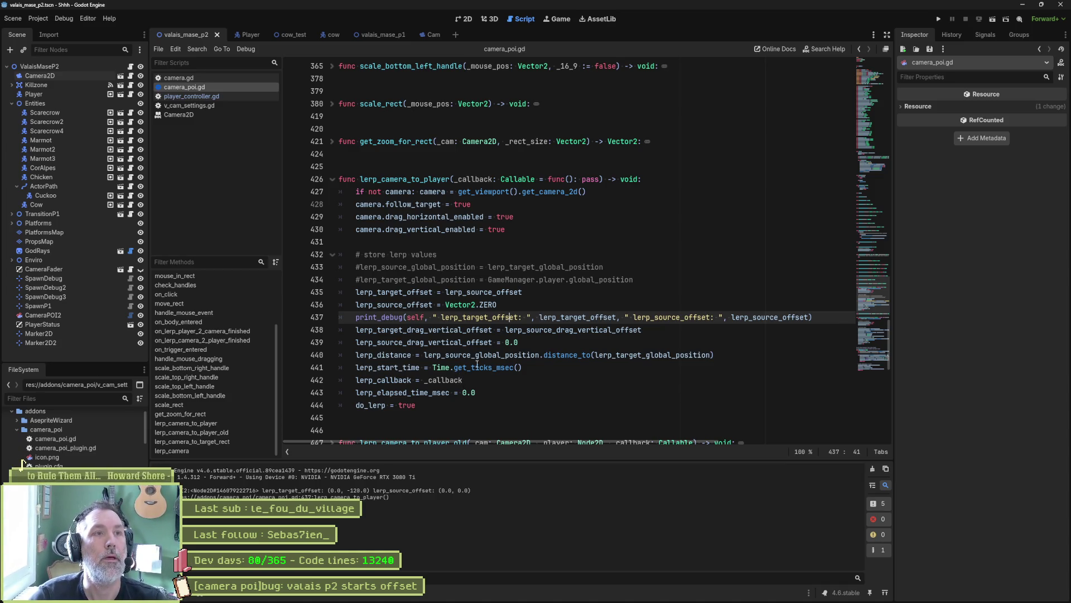
Scroll to lerp_camera() and select the weight 1.0 - distance_ratio_normalized on line 497
scroll(437, 344, "down", 2)
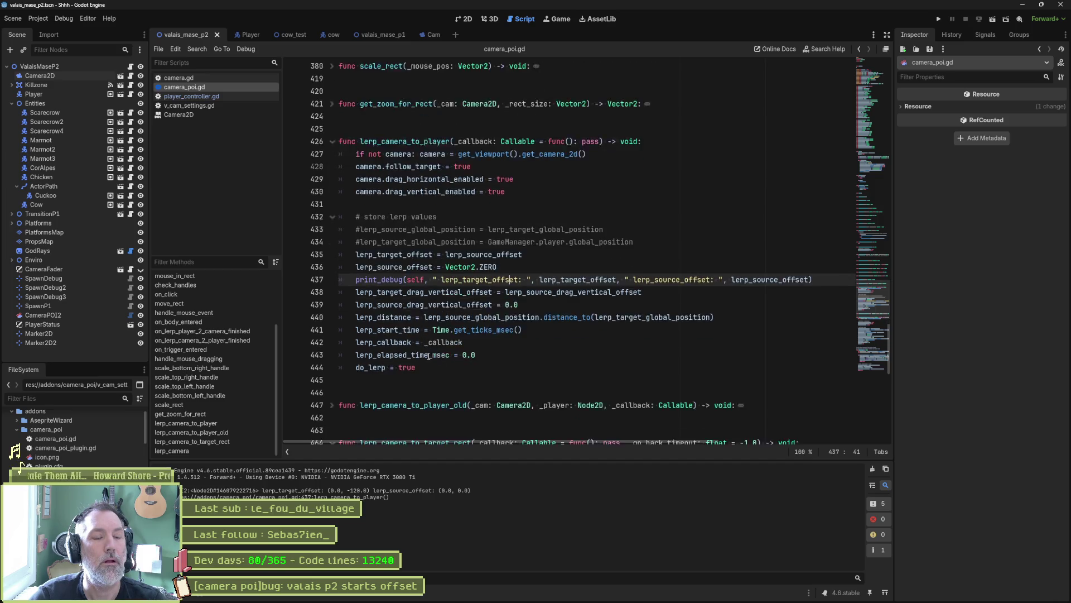
scroll(428, 356, "down", 5)
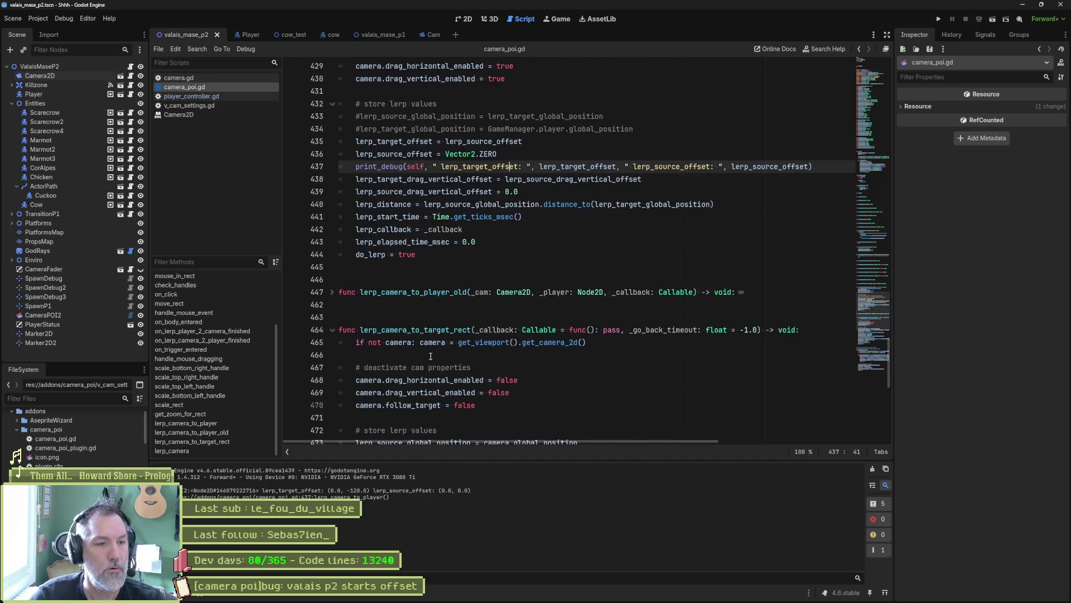
scroll(430, 354, "down", 13)
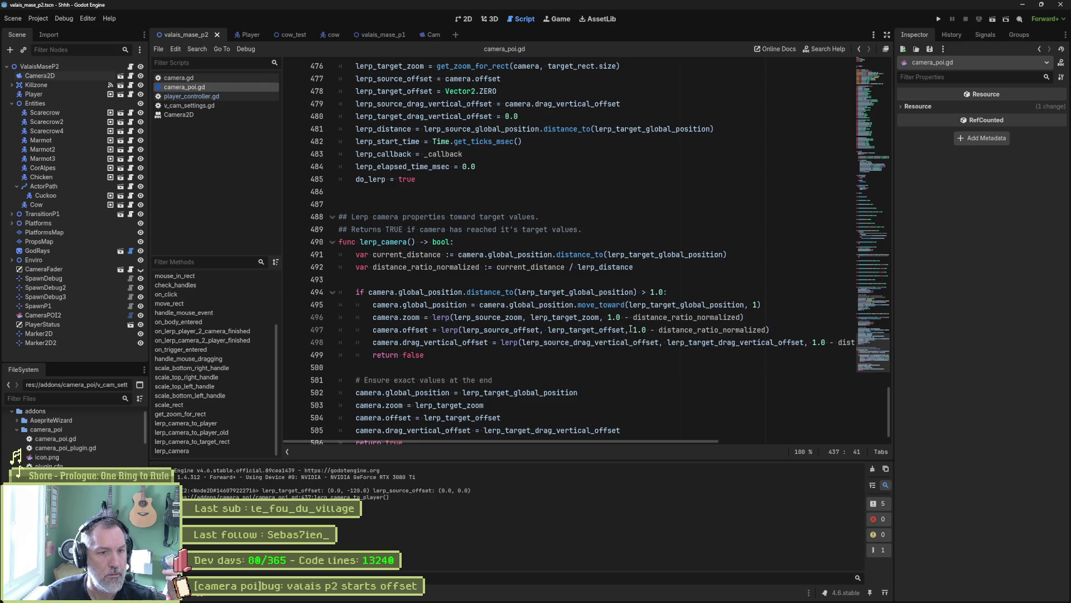
left_click_drag(632, 330, 757, 333)
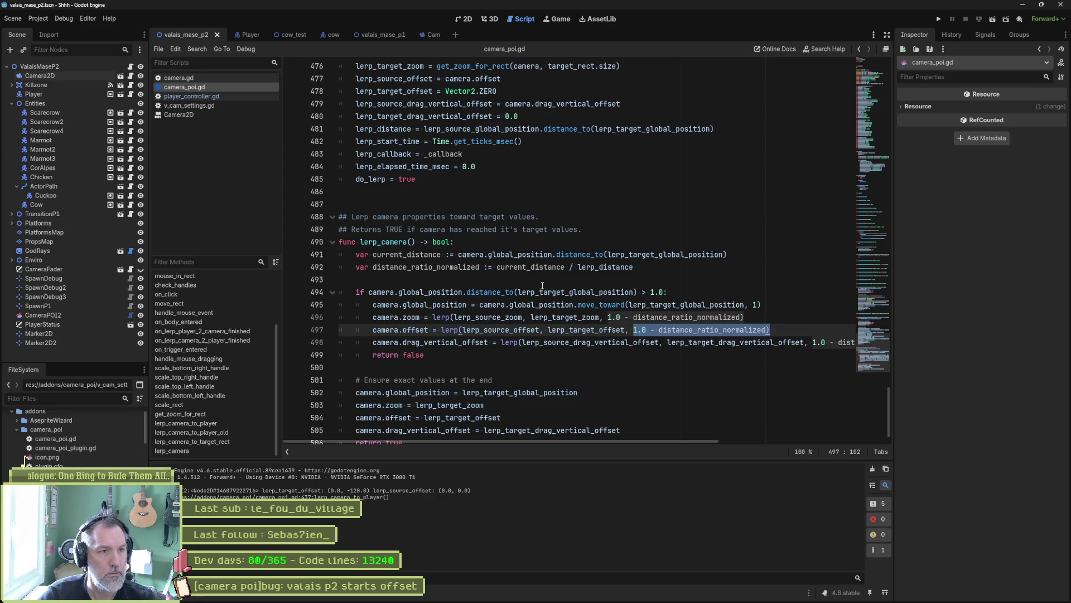
Collapse lerp_camera_to_target_rect and cut the print_debug line 437
scroll(520, 269, "up", 4)
scroll(520, 269, "up", 2)
left_click(333, 146)
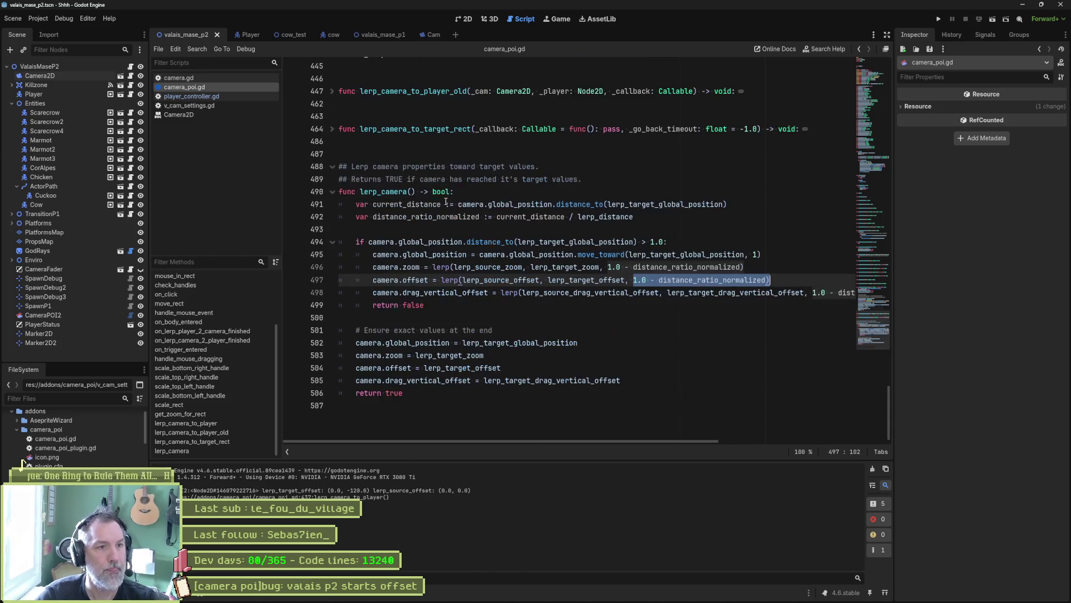
scroll(483, 242, "up", 5)
triple_click(815, 179)
key("ctrl+c")
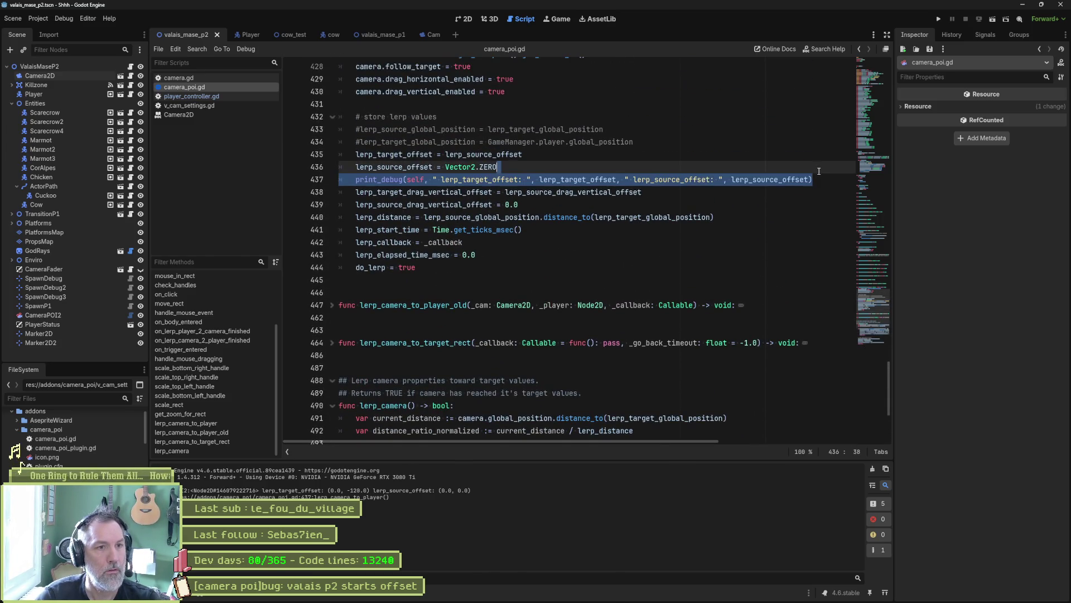
key("Delete")
Paste the print_debug under the camera.offset lerp, indent it, append camera.offset, and run with F6
scroll(616, 330, "down", 5)
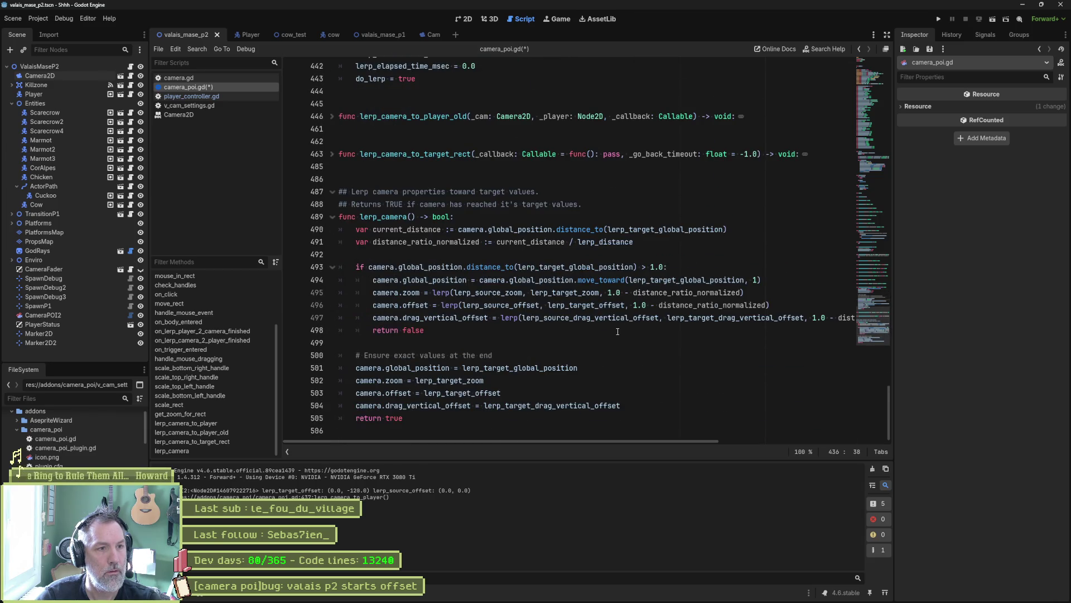
left_click(614, 305)
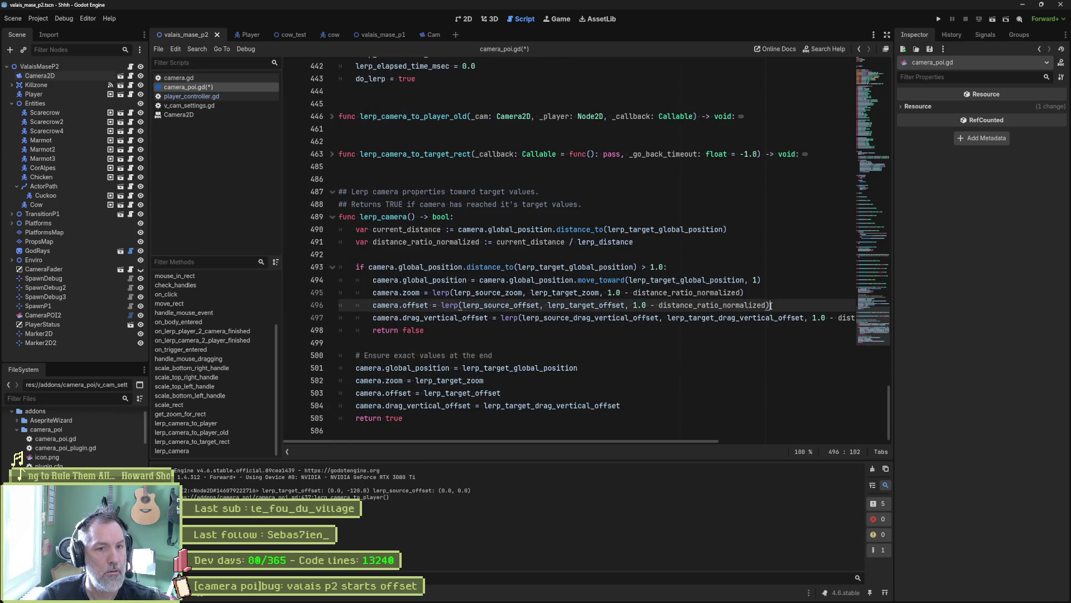
key("End")
key("ctrl+v")
left_click(357, 330)
key("Tab")
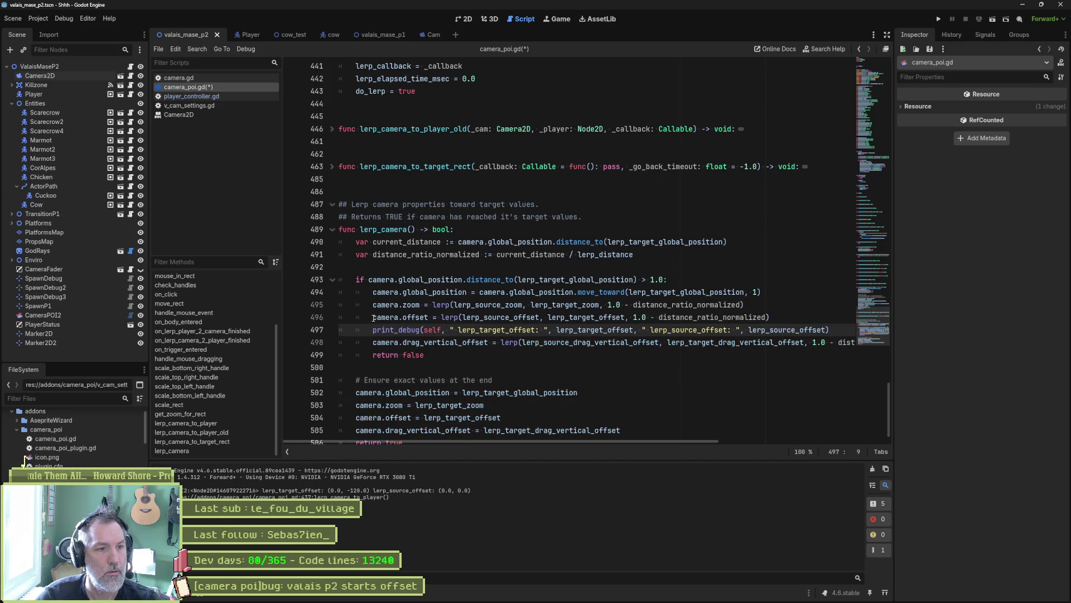
left_click_drag(373, 318, 428, 318)
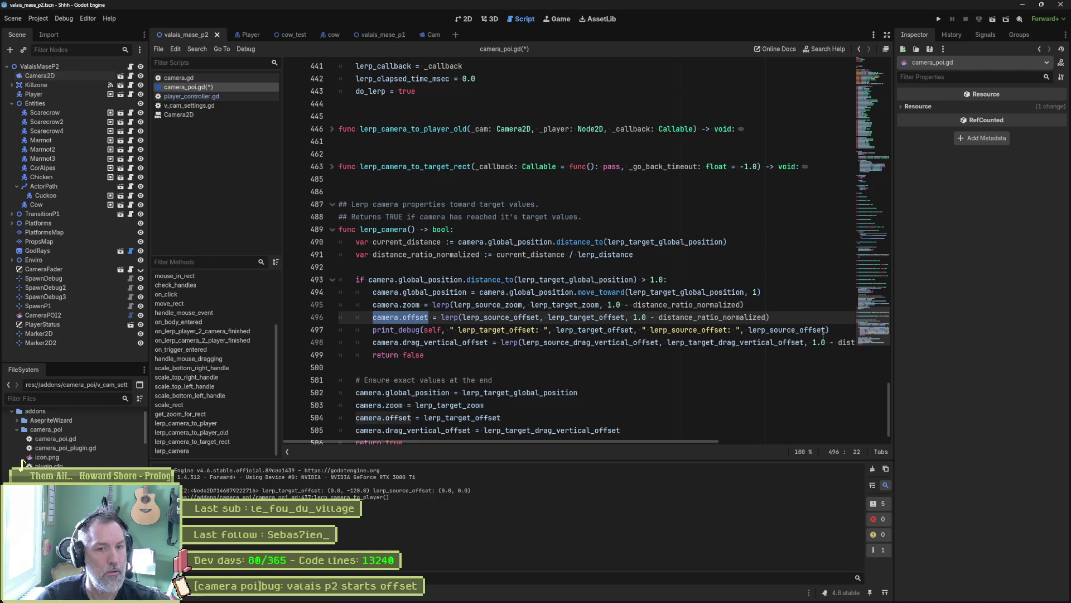
key("Down")
key("End")
type(", \" camera.offset")
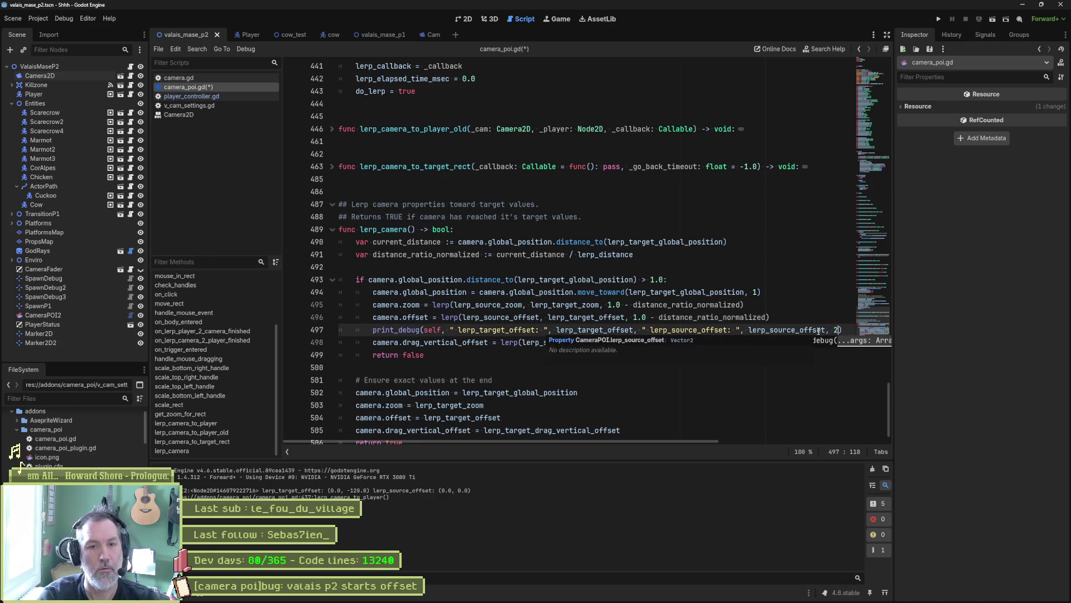
type("\", camera.offset")
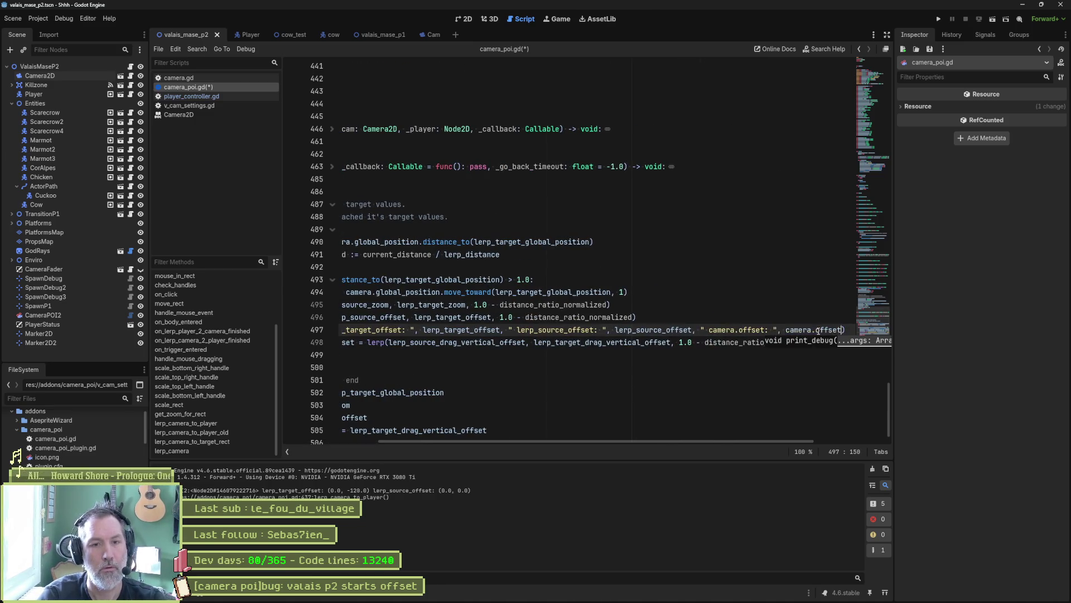
key("F6")
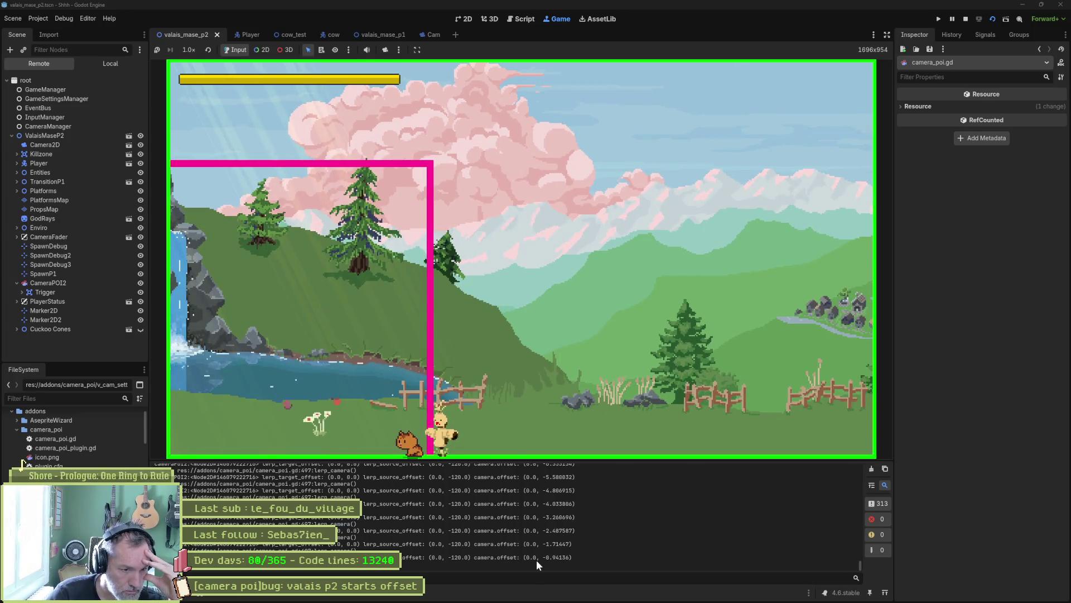
Clear the Output log, scroll through the new camera.offset values, then stop the game
left_click(873, 469)
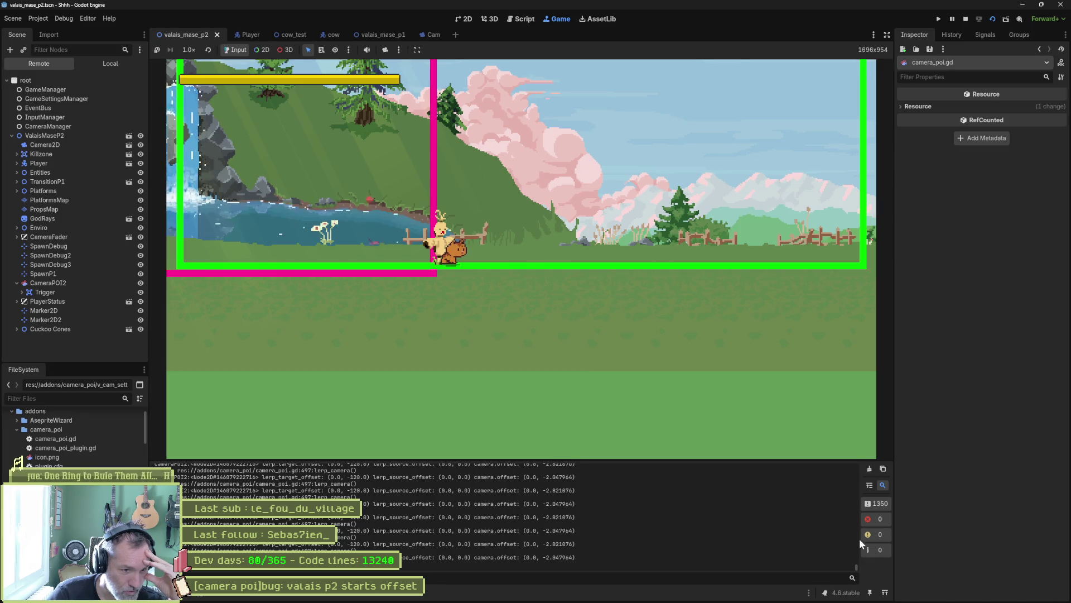
mouse_move(857, 565)
left_mouse_down()
mouse_move(854, 465)
mouse_move(845, 510)
left_mouse_up()
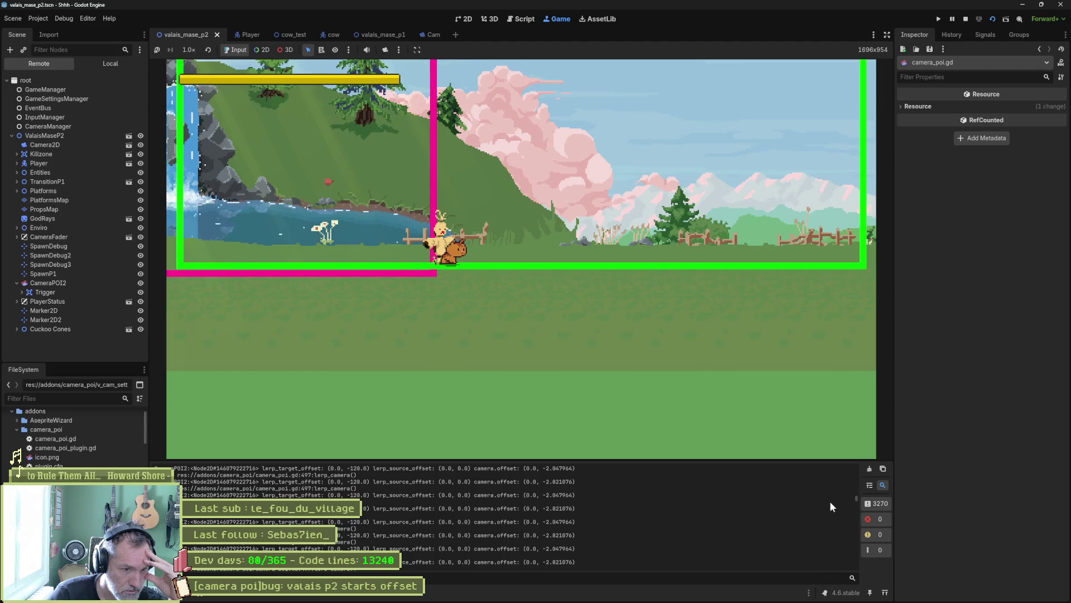
left_click(966, 19)
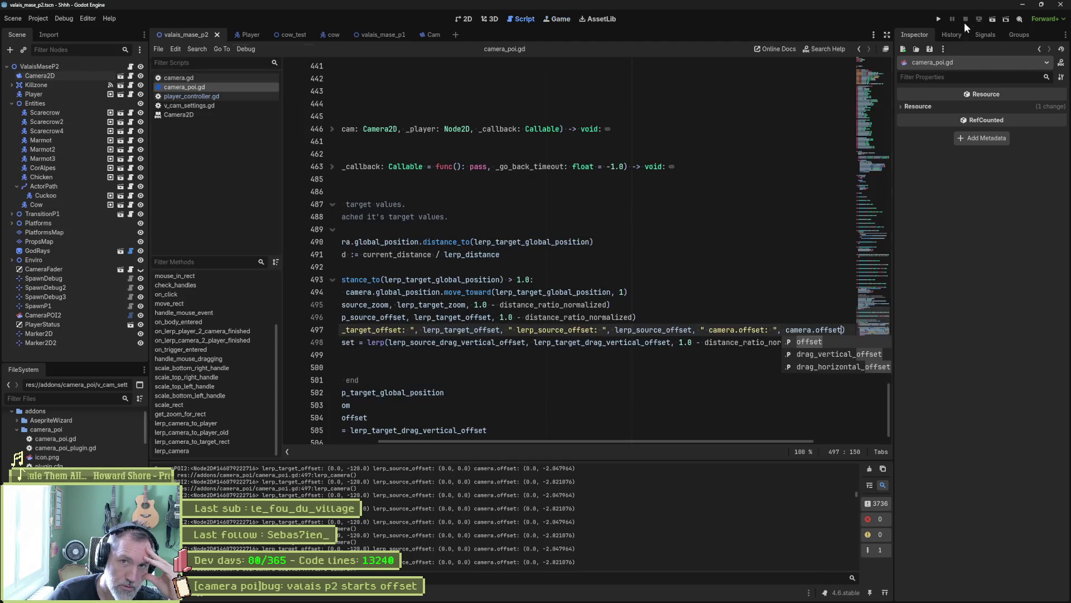
Highlight lerp_target_global_position on line 493, then scroll up to lerp_camera_to_player
left_click_drag(601, 442, 490, 440)
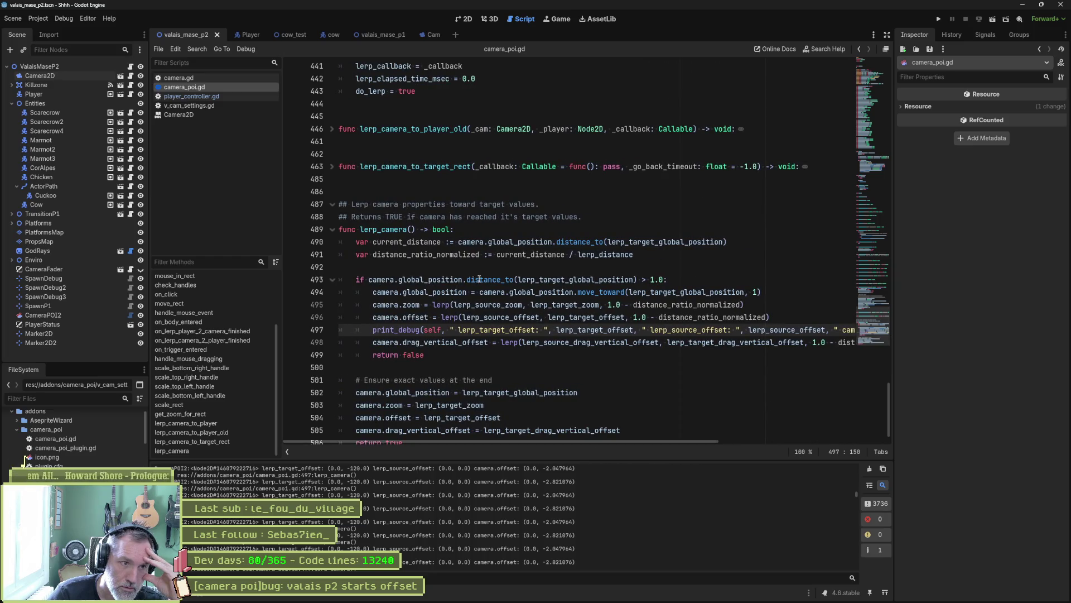
mouse_move(605, 280)
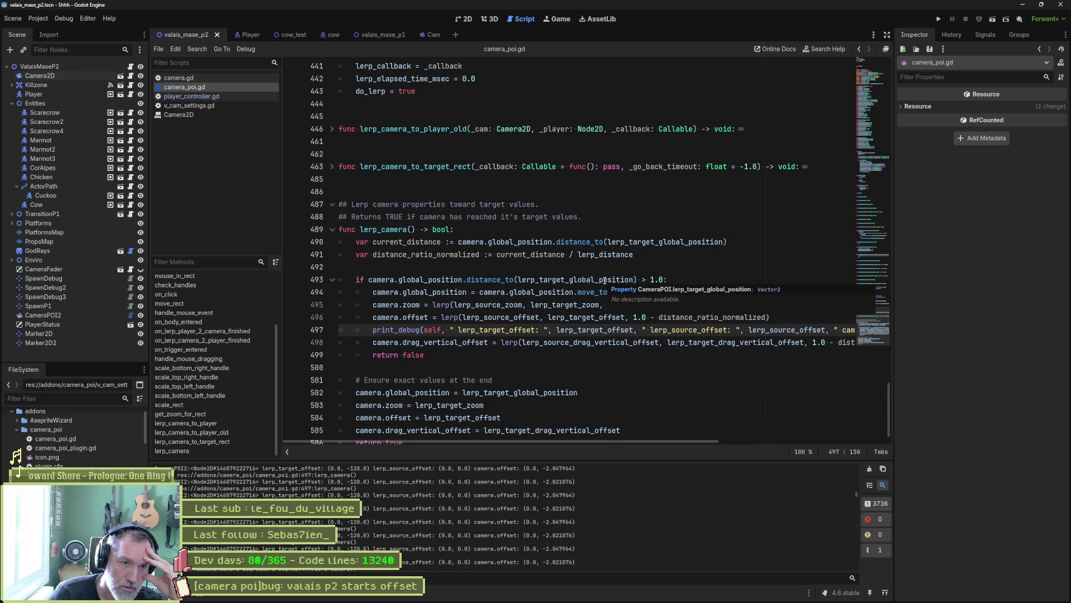
left_click_drag(368, 281, 651, 279)
double_click(631, 280)
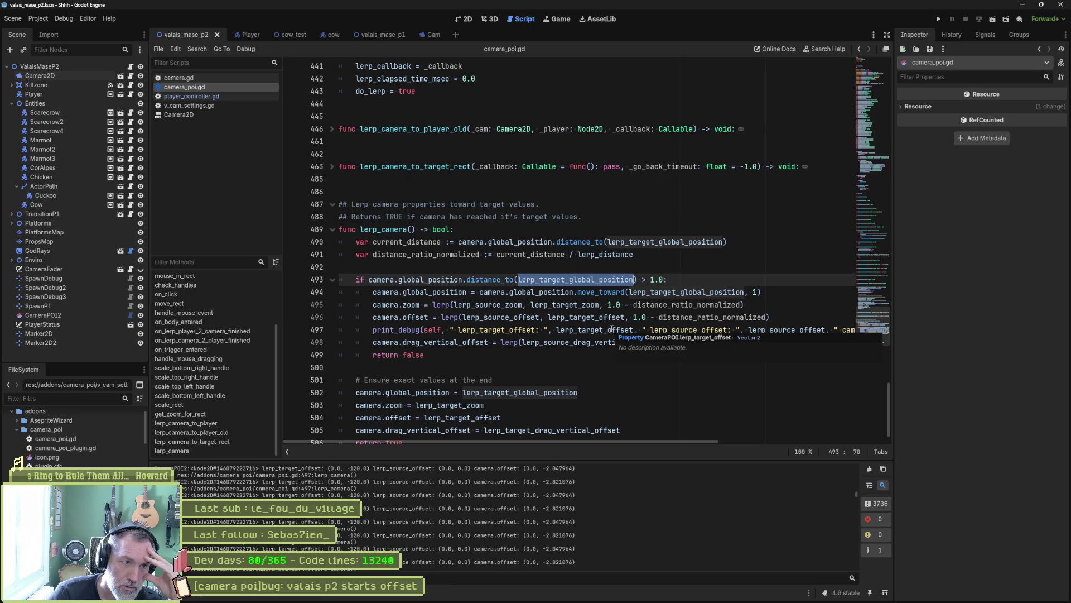
scroll(536, 284, "up", 7)
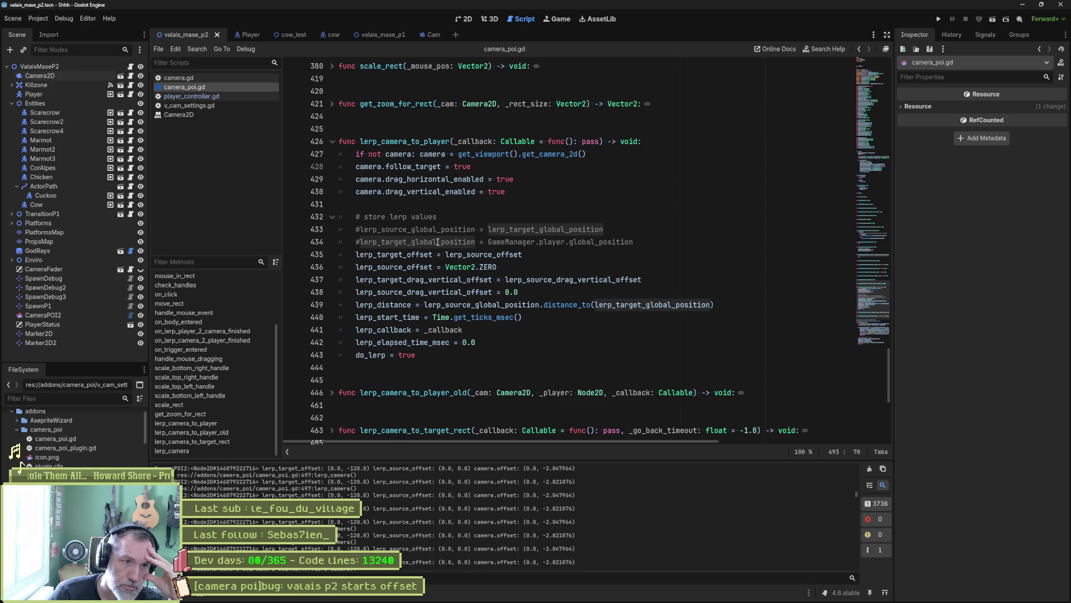
scroll(569, 270, "down", 1)
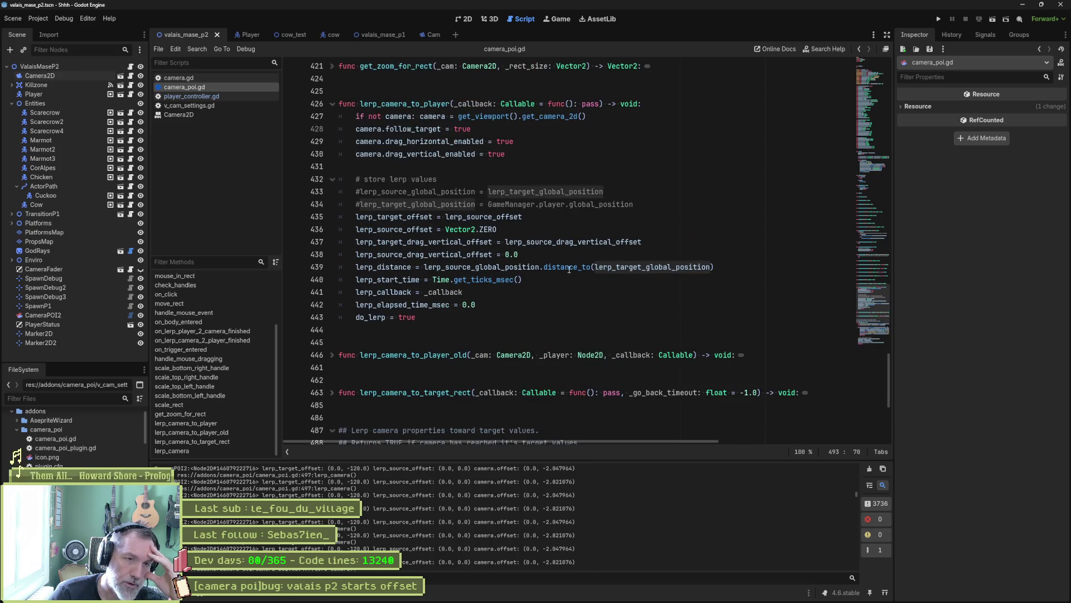
mouse_move(559, 272)
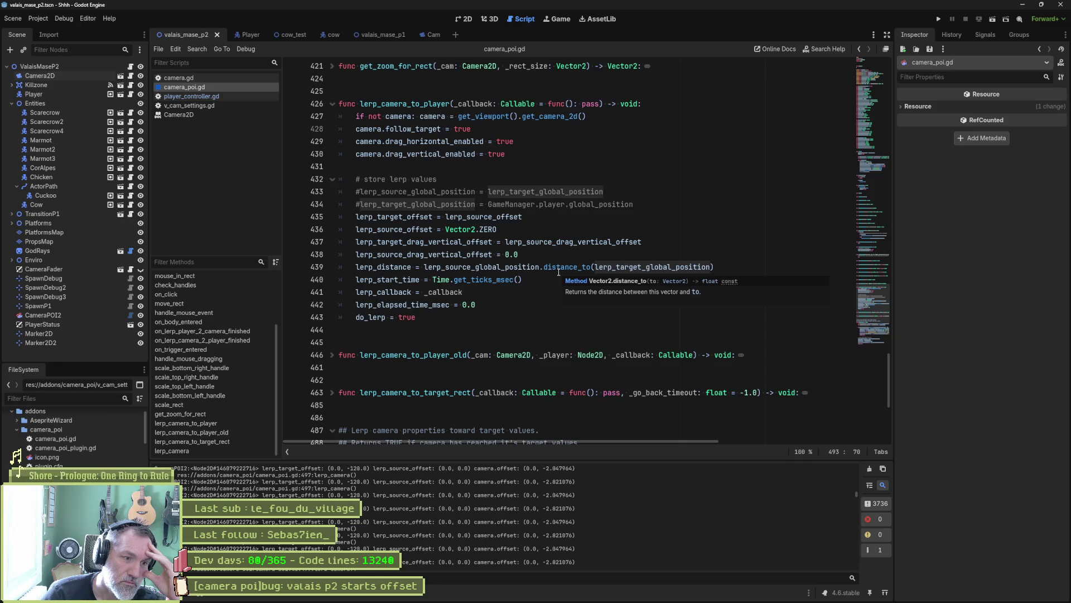
scroll(559, 271, "down", 4)
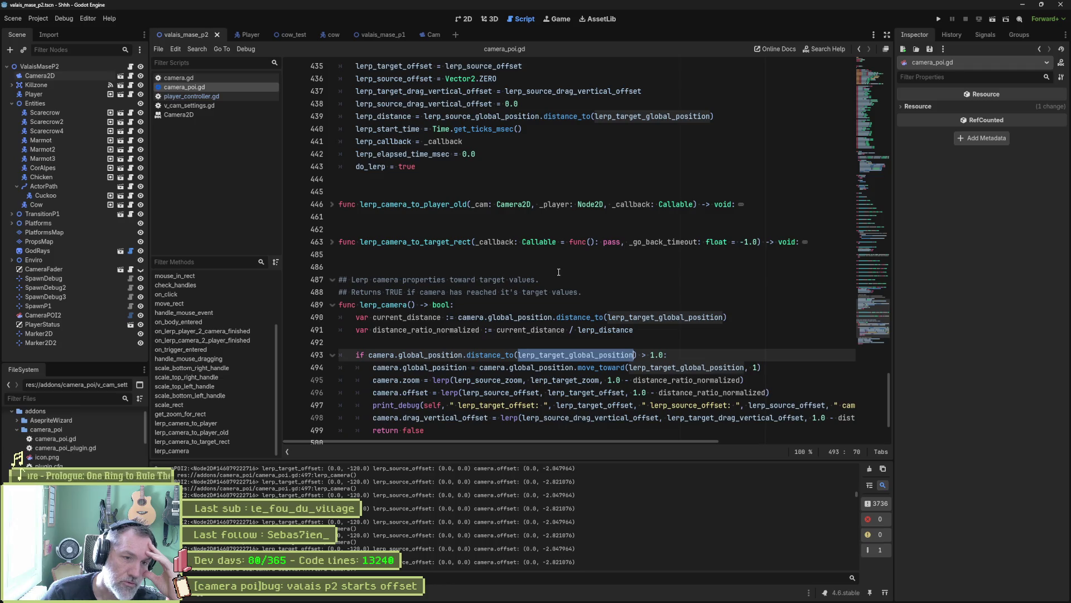
scroll(559, 272, "down", 2)
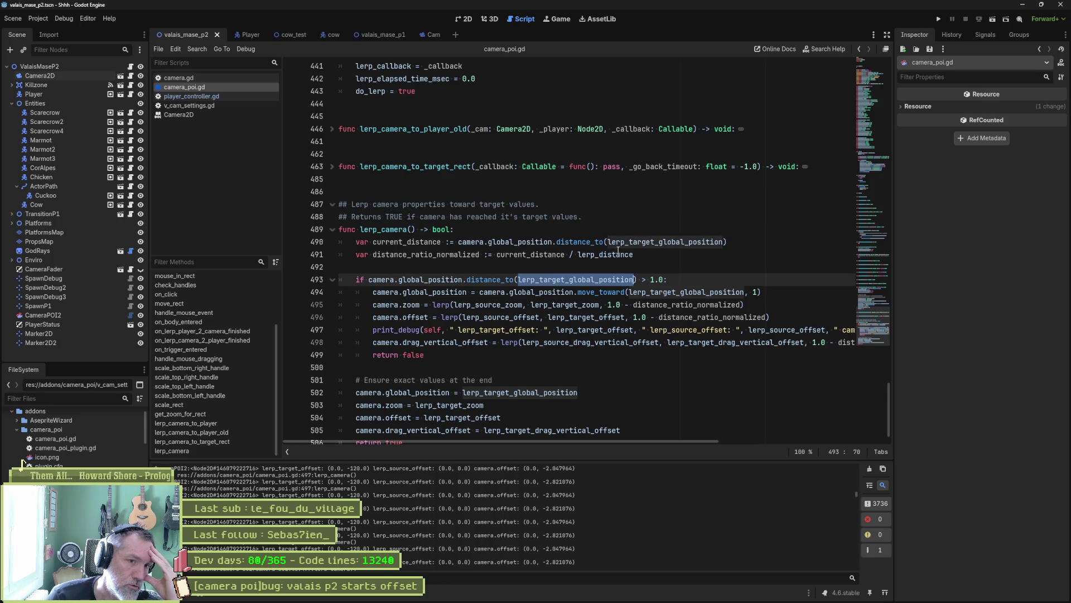
double_click(641, 243)
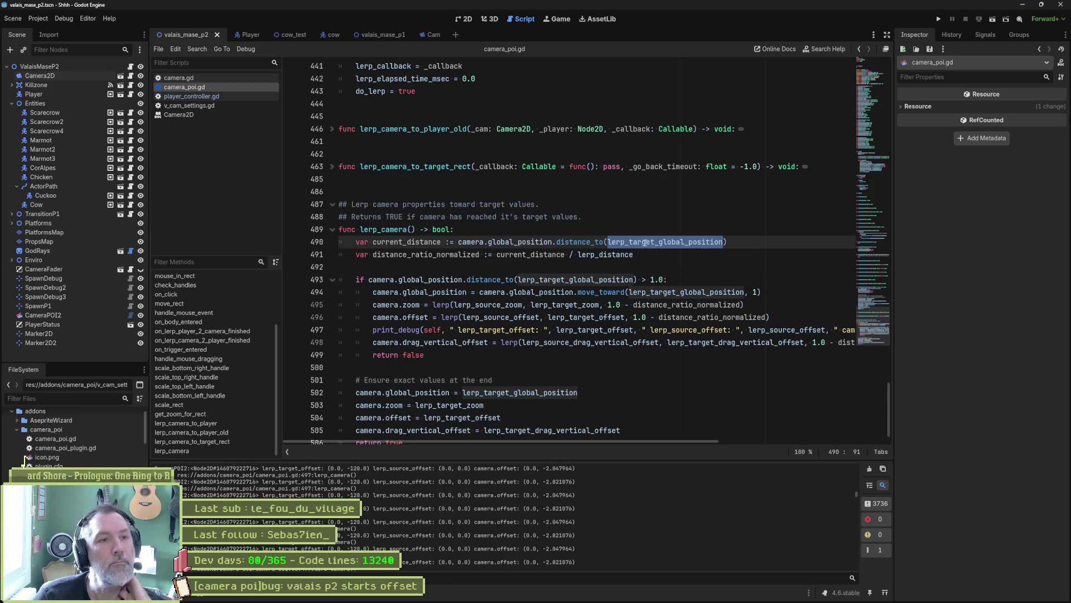
scroll(563, 242, "up", 5)
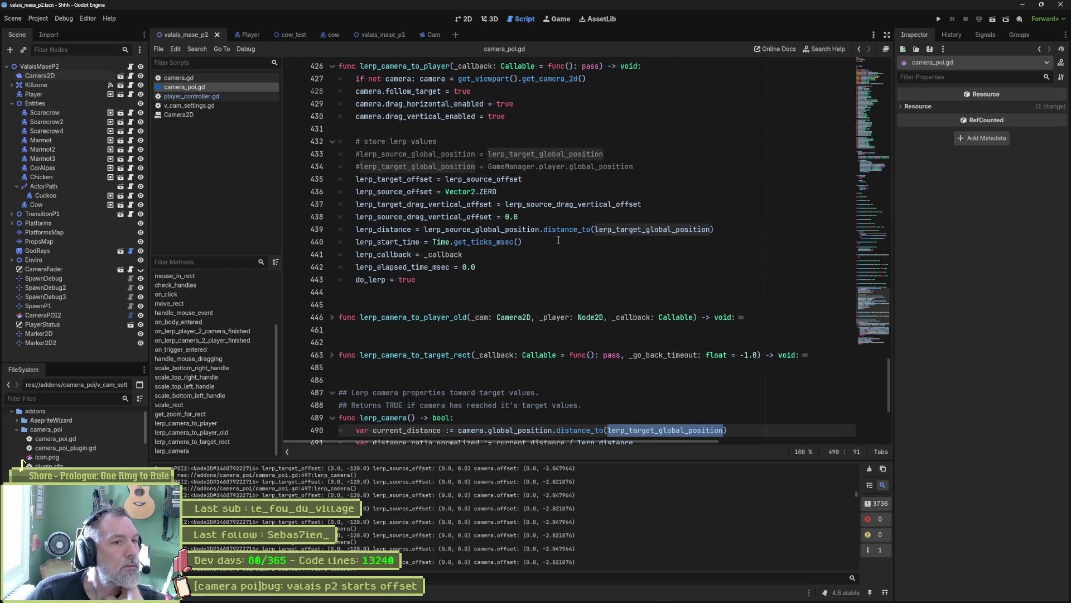
scroll(558, 240, "up", 2)
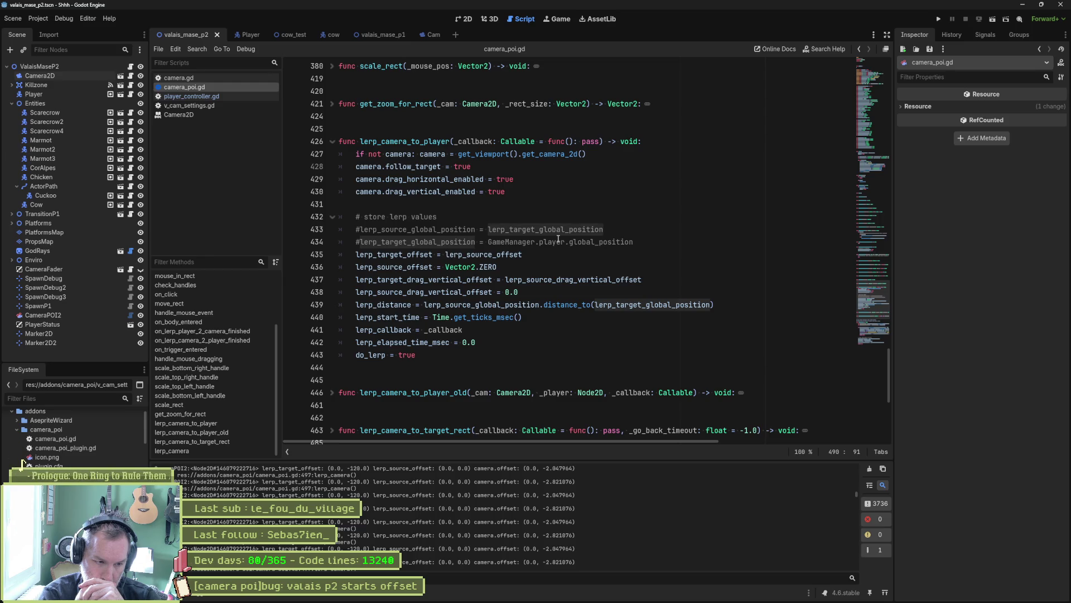
left_click_drag(523, 229, 521, 244)
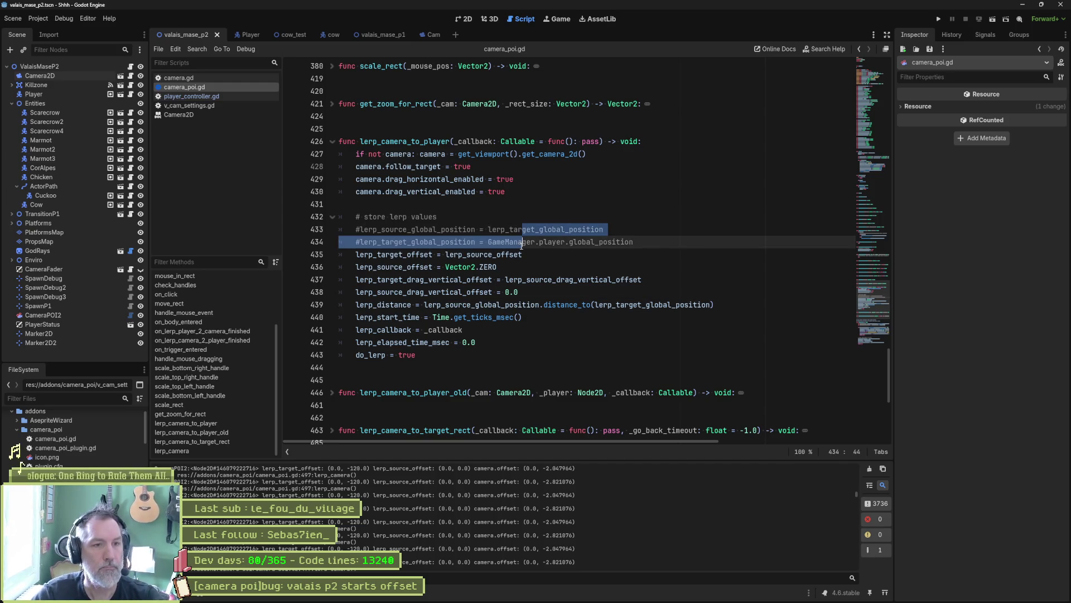
Uncomment the stored lerp position lines 433–434 and run the scene with F6
key("ctrl+k")
key("F6")
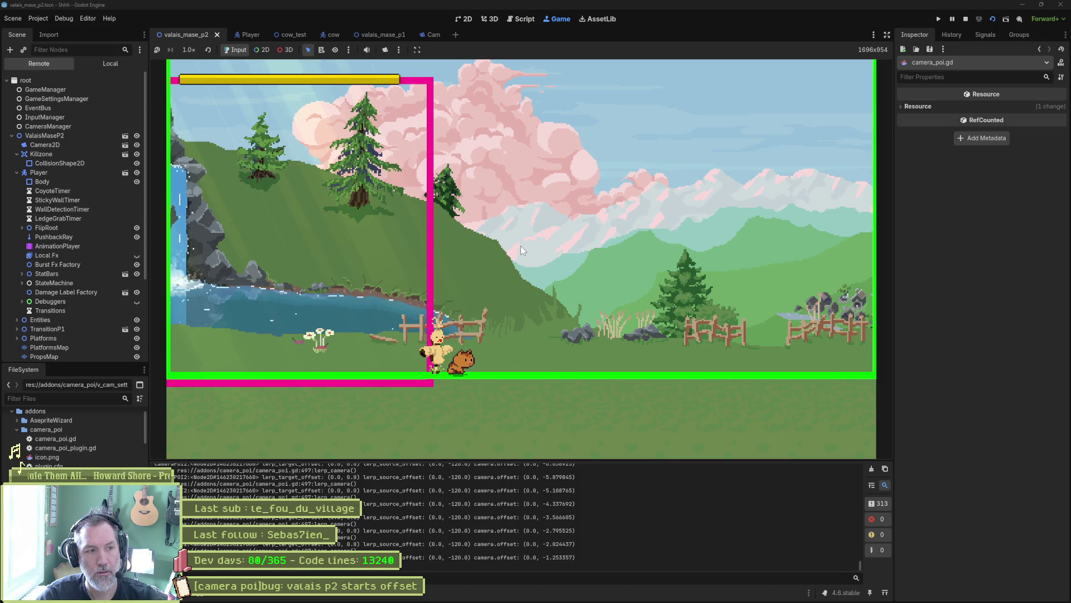
Run the cat right, restart the game, run it right then left, and stop the test
key("Right")
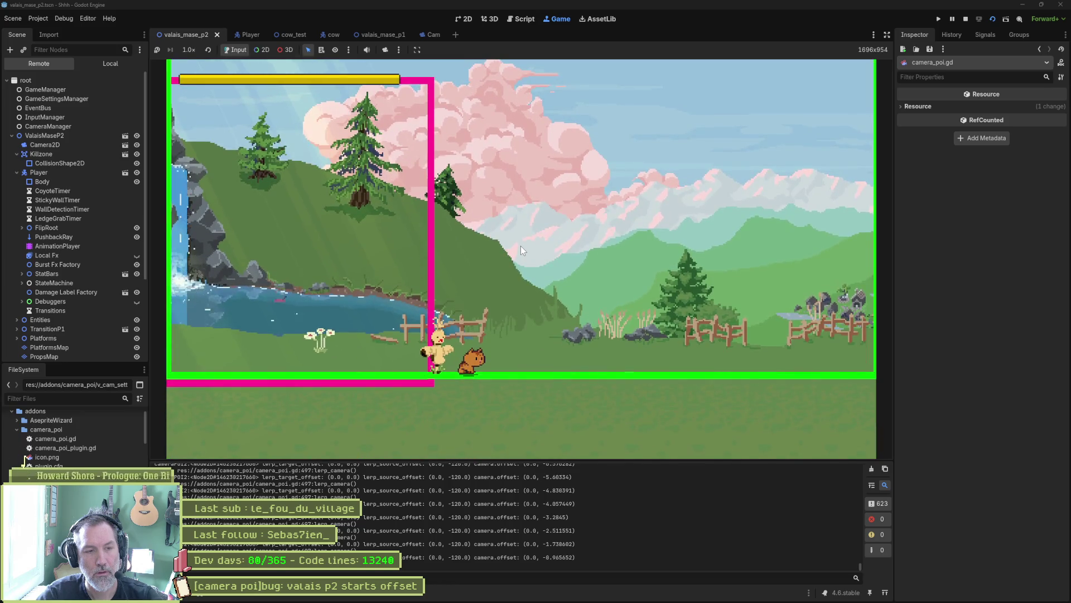
key("F8")
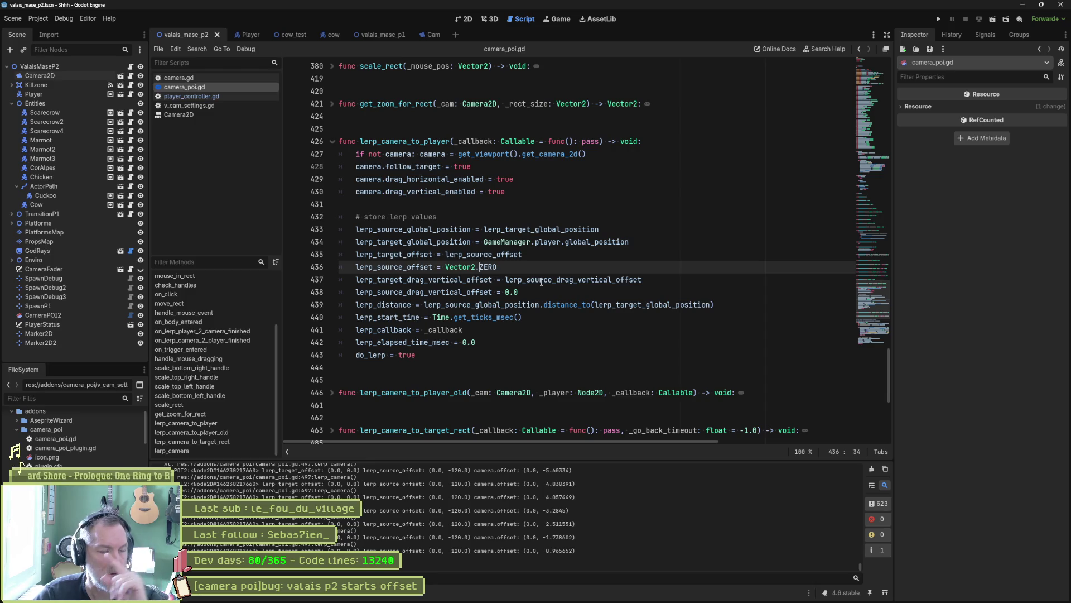
key("F6")
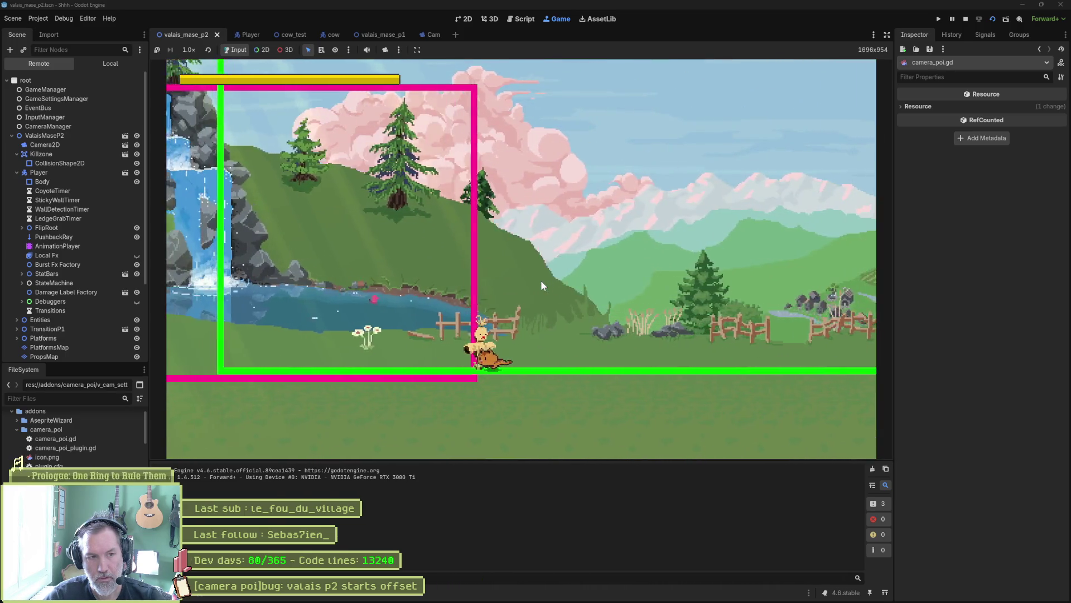
key("Right")
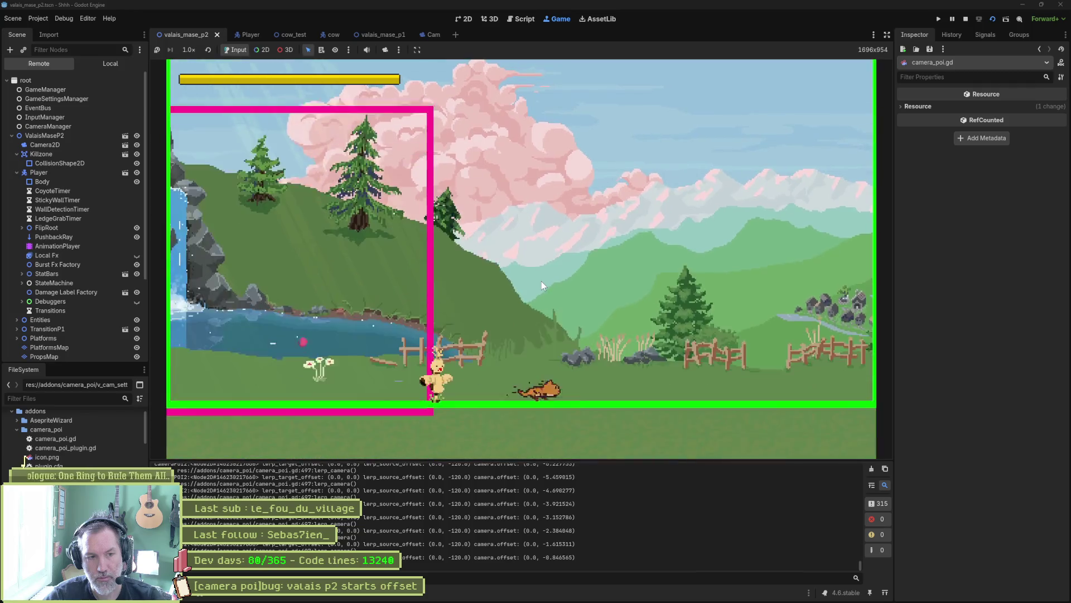
key("Left")
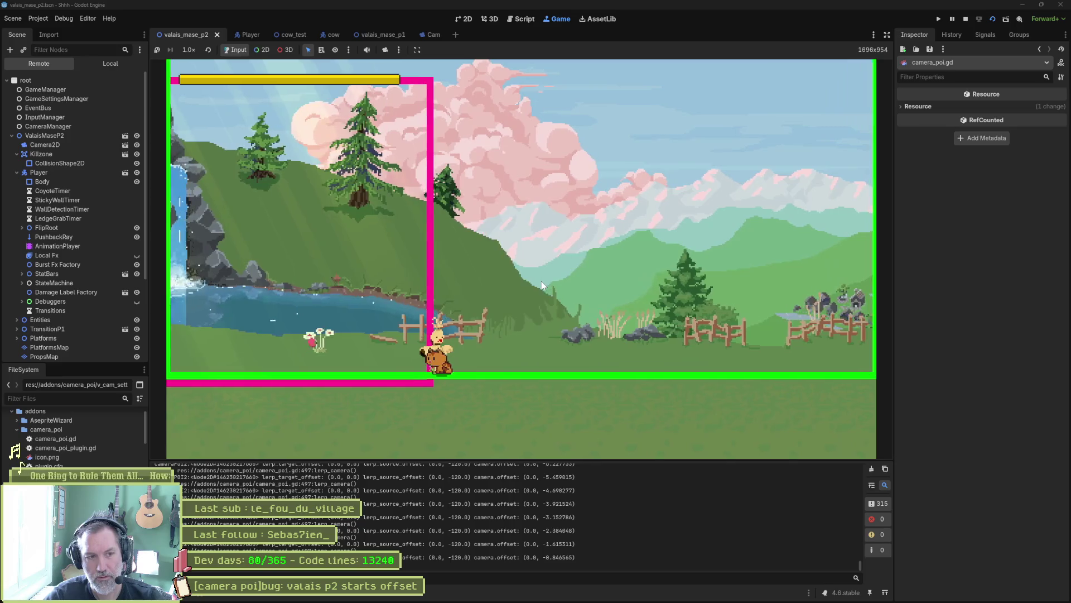
key("F8")
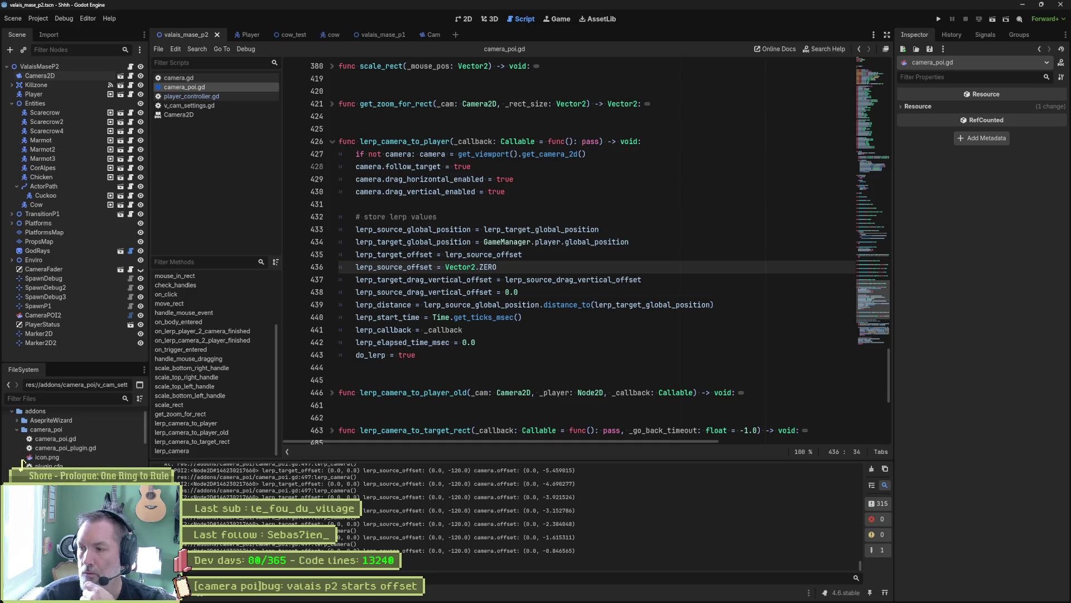
Close the PotPlayer replay, relaunch the game with F5 to watch the starting offset, then stop it
key("alt+Tab")
key("alt+Tab")
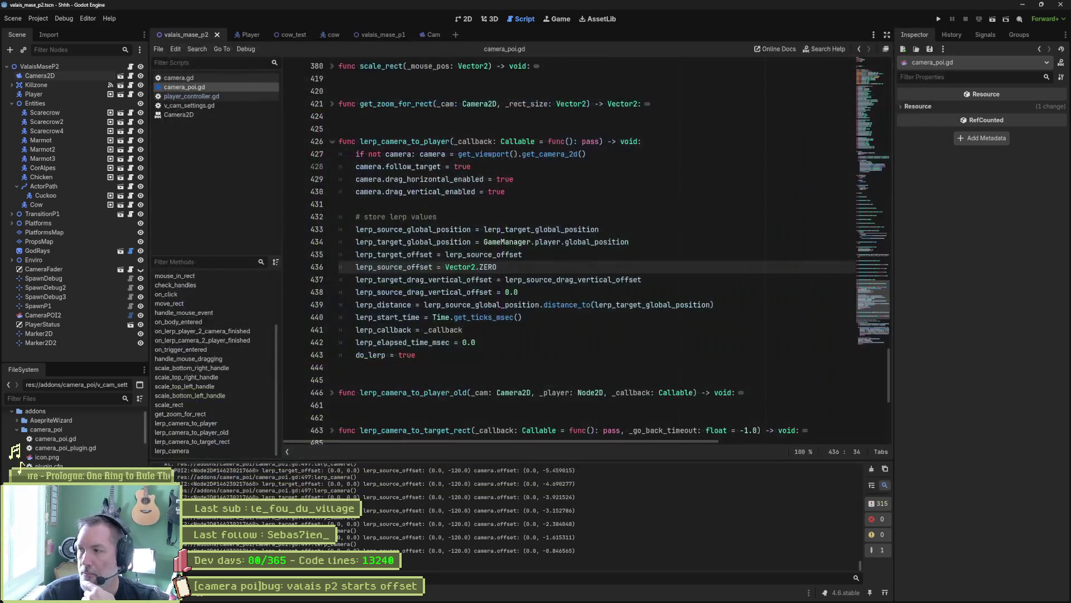
left_click(775, 336)
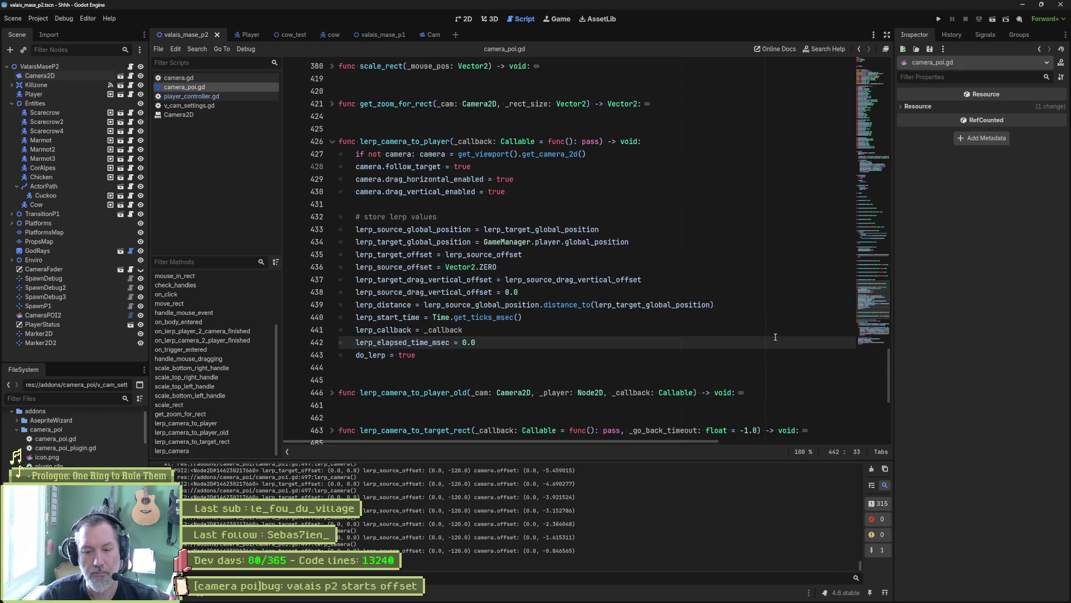
key("F5")
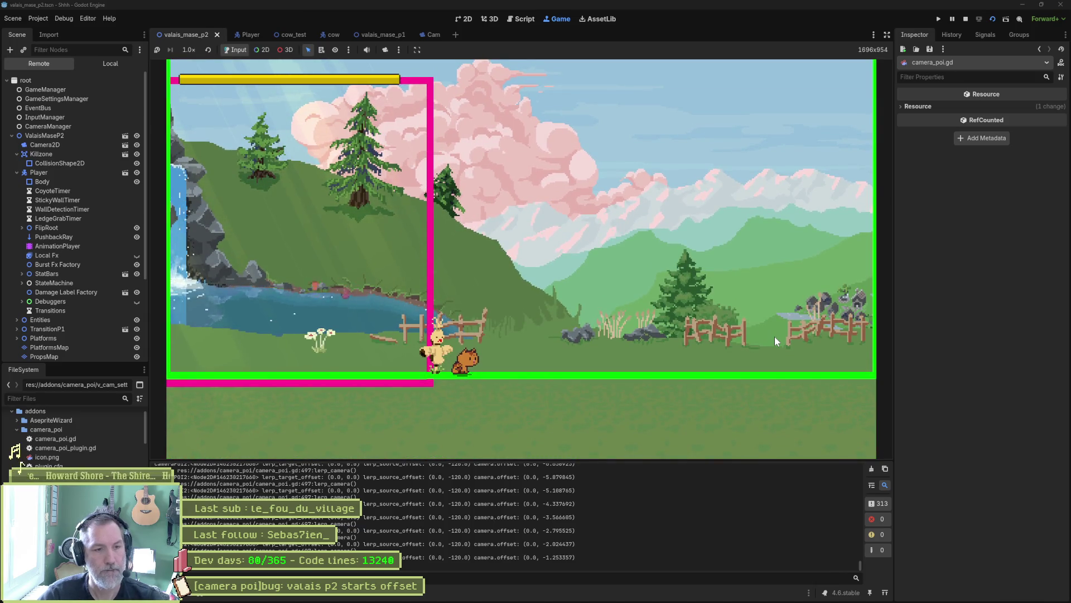
key("ctrl+F3")
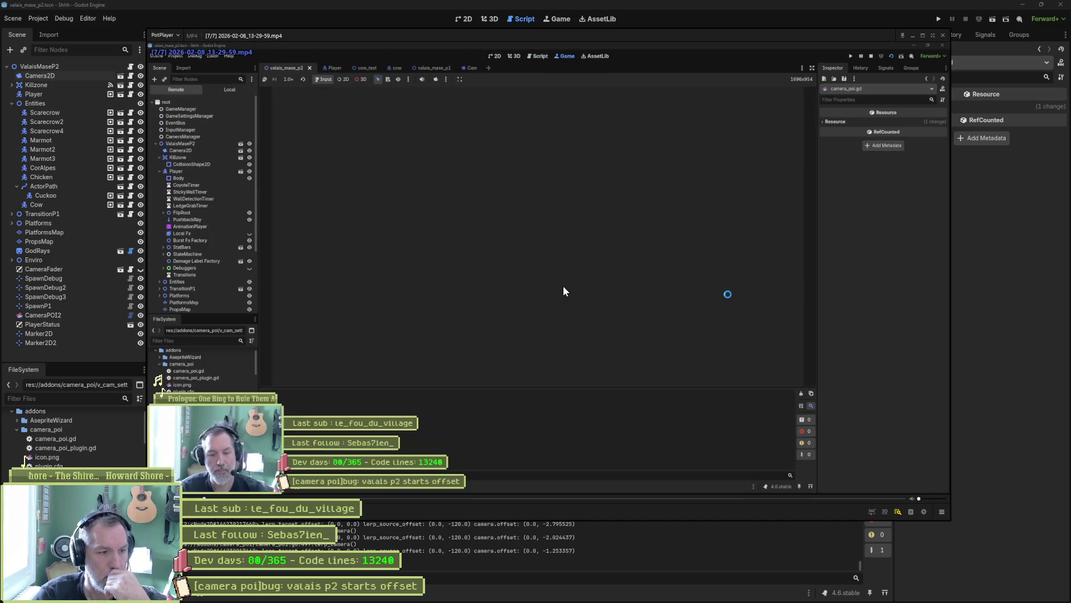
Skip the replay 5 s, pause, step one frame back and forward, then close PotPlayer
key("Right")
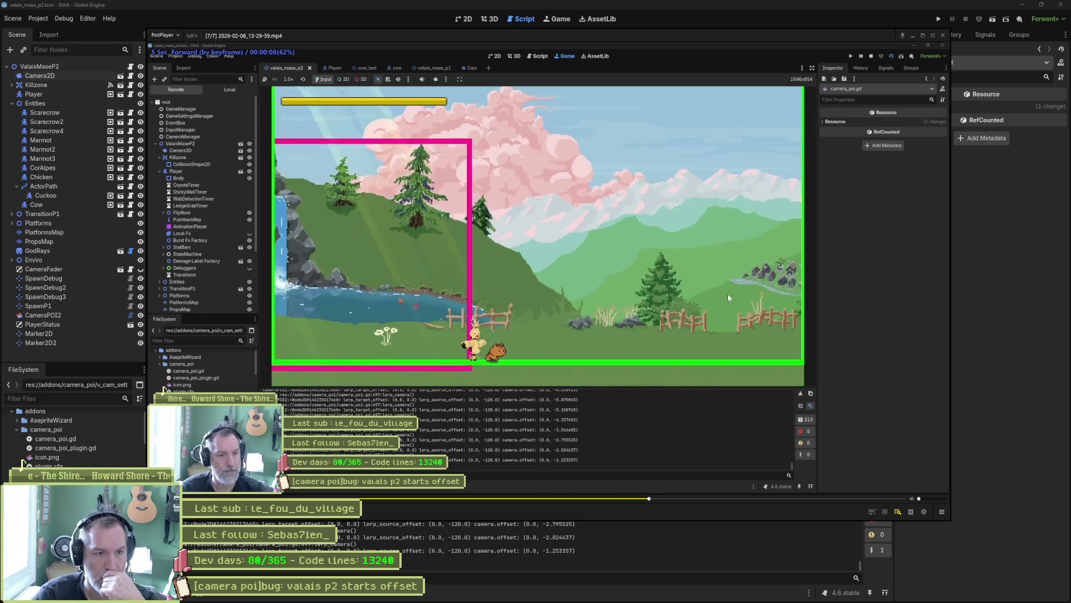
key("space")
key("d")
key("d")
key("d")
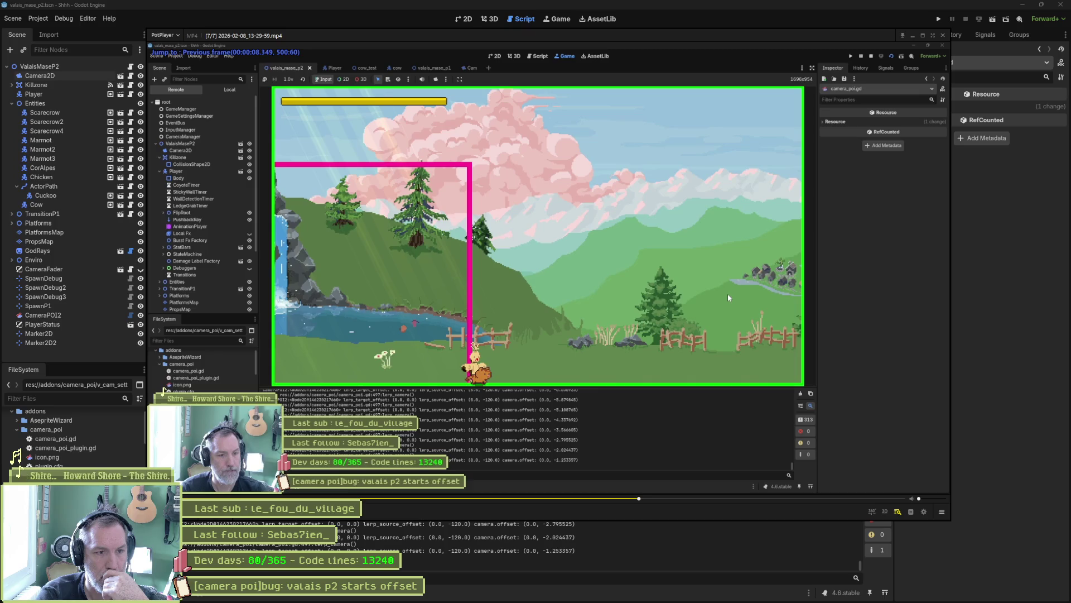
key("f")
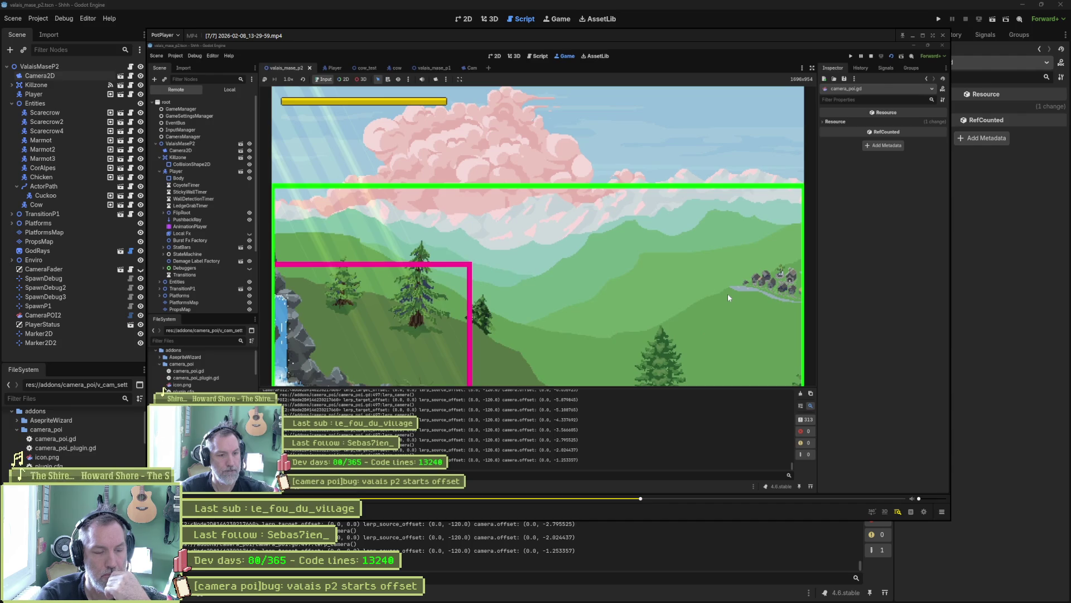
left_click(461, 544)
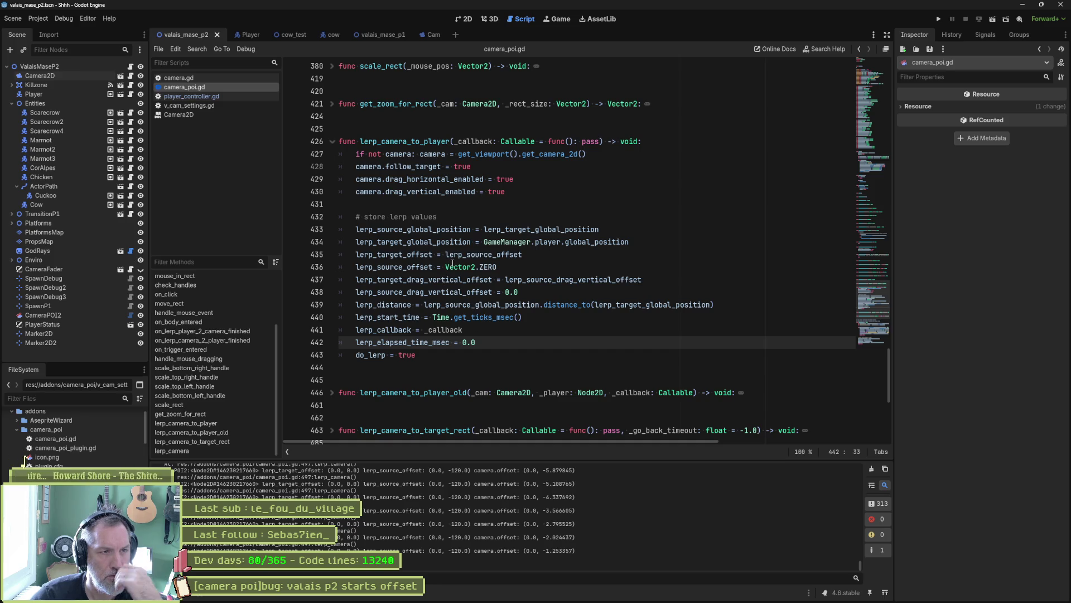
double_click(424, 253)
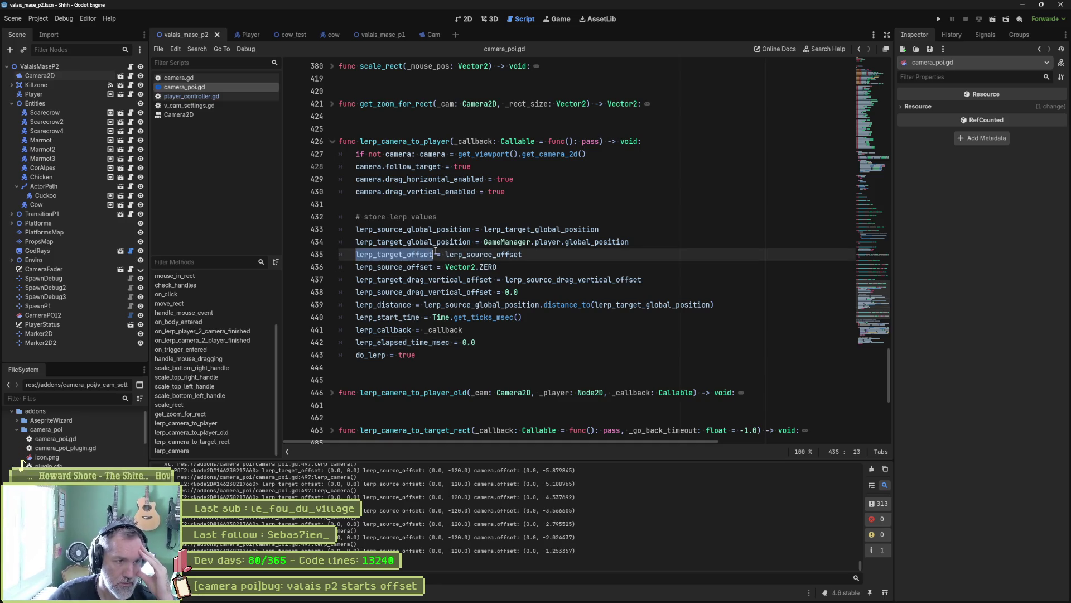
double_click(505, 255)
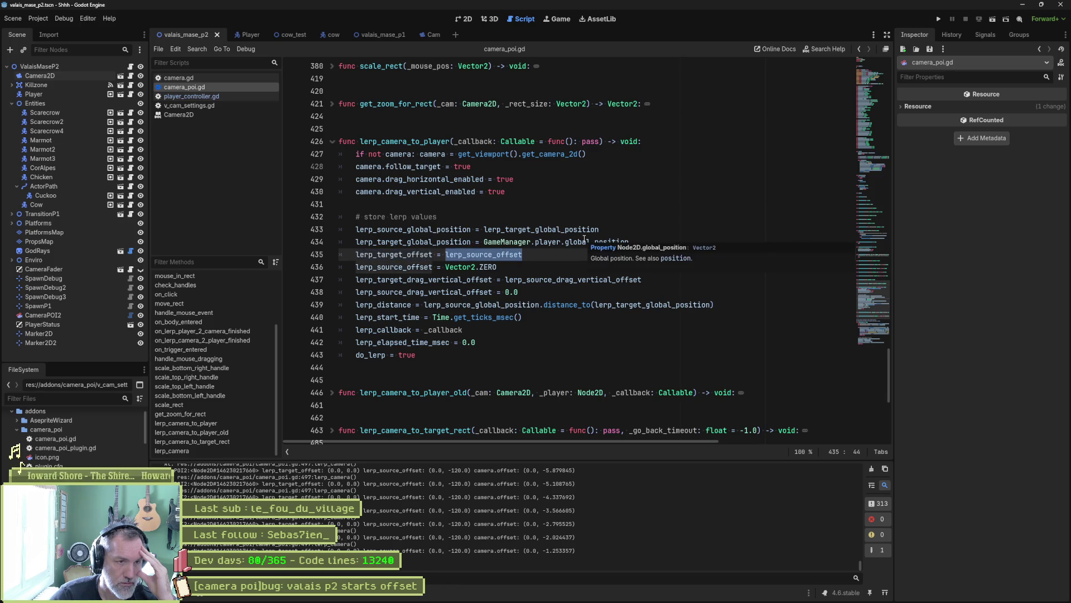
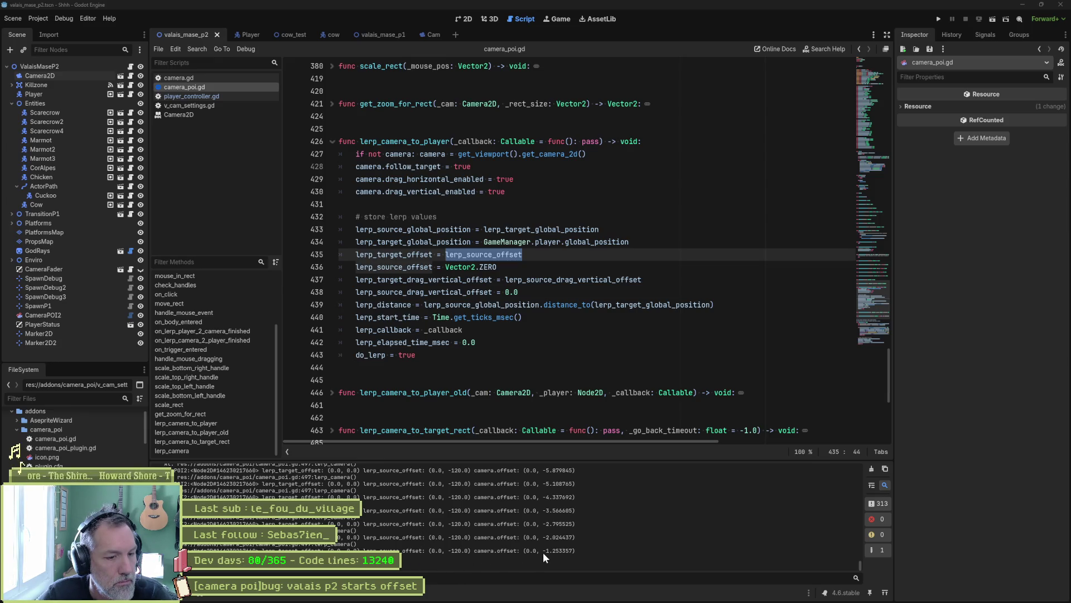
Enlarge the Output panel and scroll camera_poi.gd down to func lerp_camera()
left_click_drag(861, 565, 865, 462)
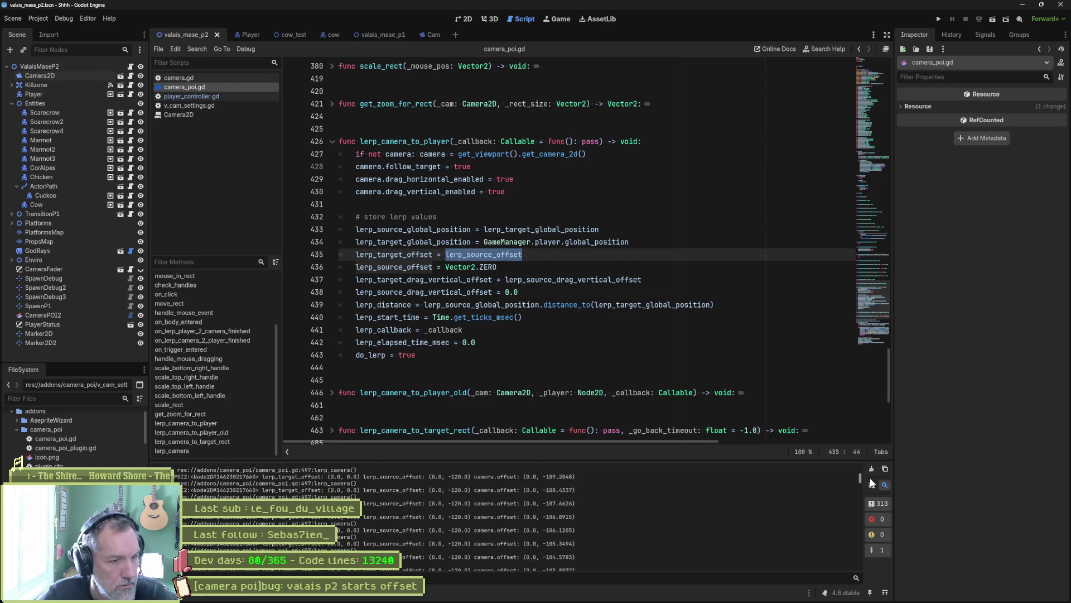
scroll(702, 353, "down", 1)
scroll(702, 354, "down", 6)
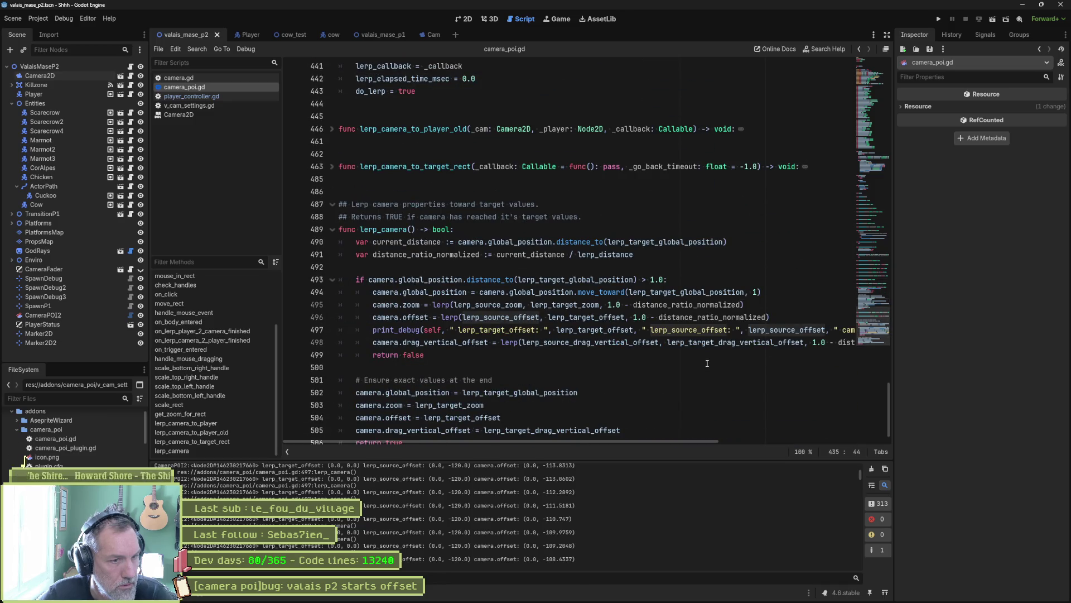
Highlight offset uses in lerp_camera, read lerp_source_offset's tooltip, and return to lerp_camera_to_player
double_click(415, 317)
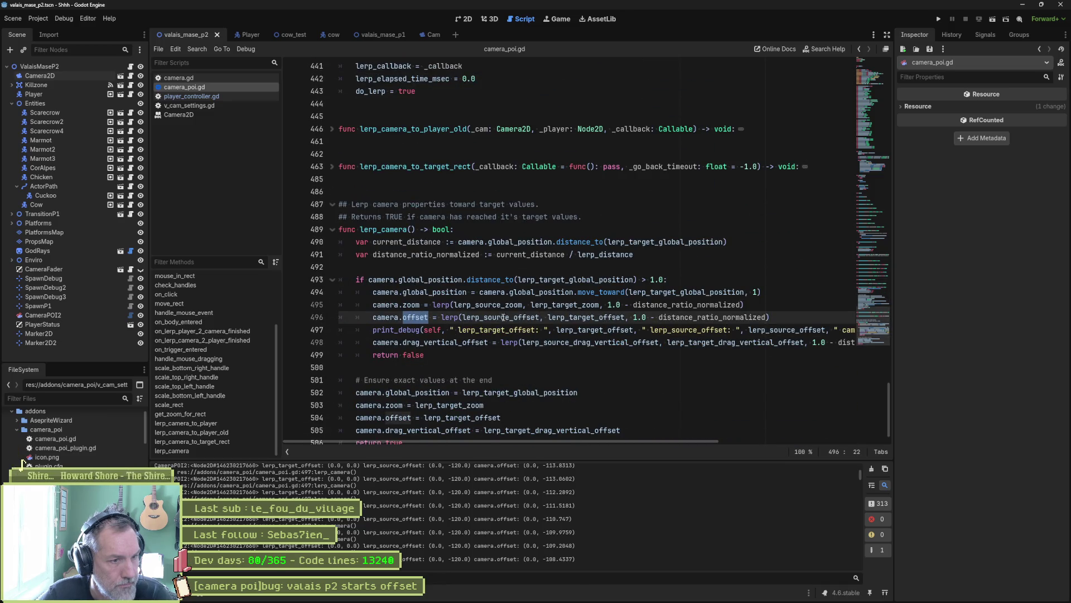
mouse_move(513, 323)
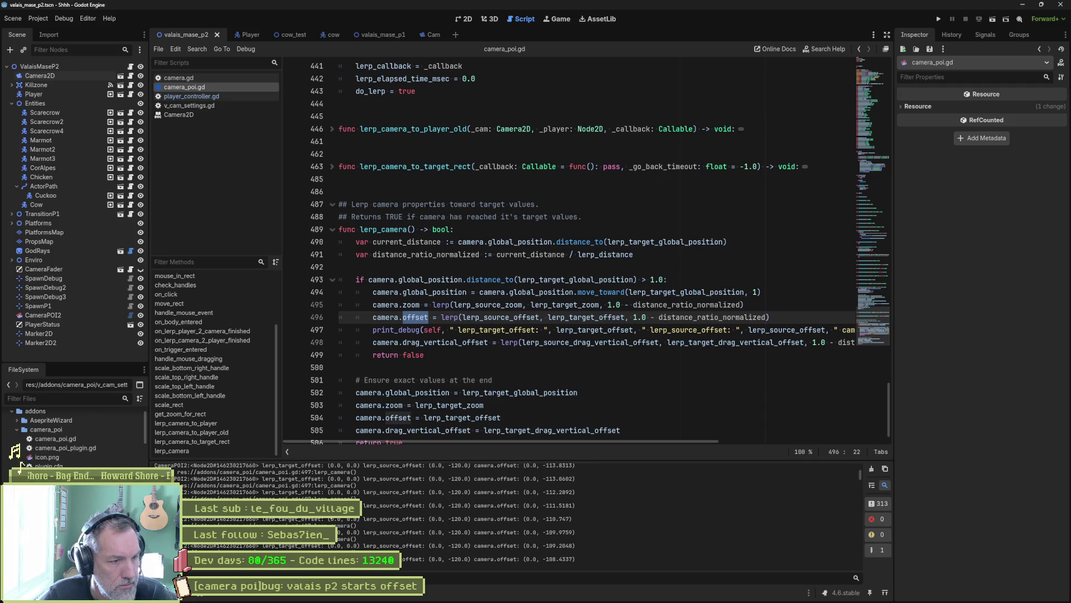
scroll(504, 298, "up", 8)
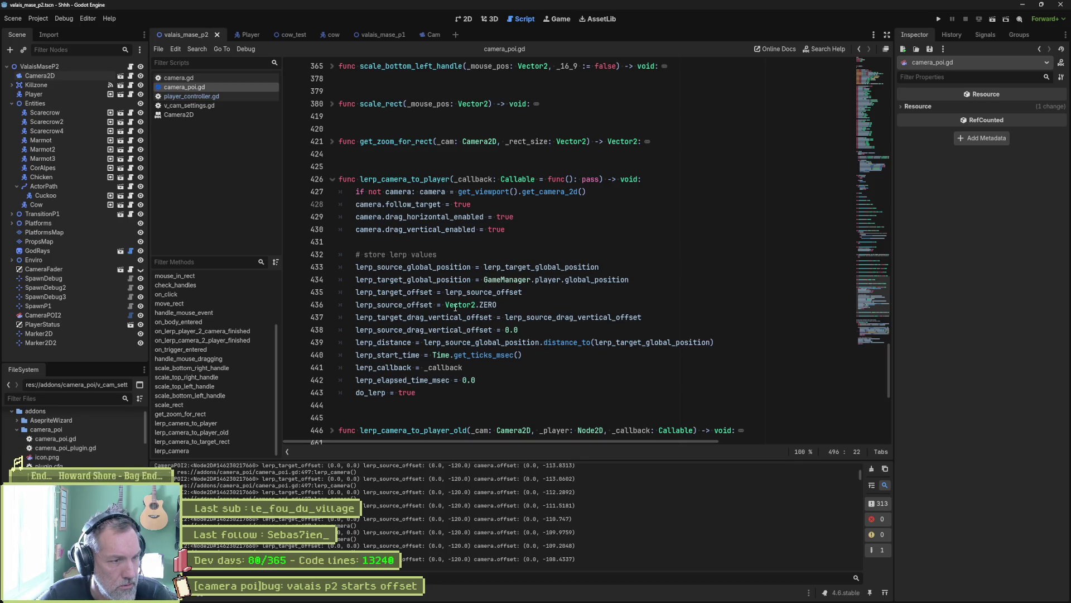
Move 'lerp_source_offset = Vector2.ZERO' above the lerp_target_offset assignment on line 435
mouse_move(451, 307)
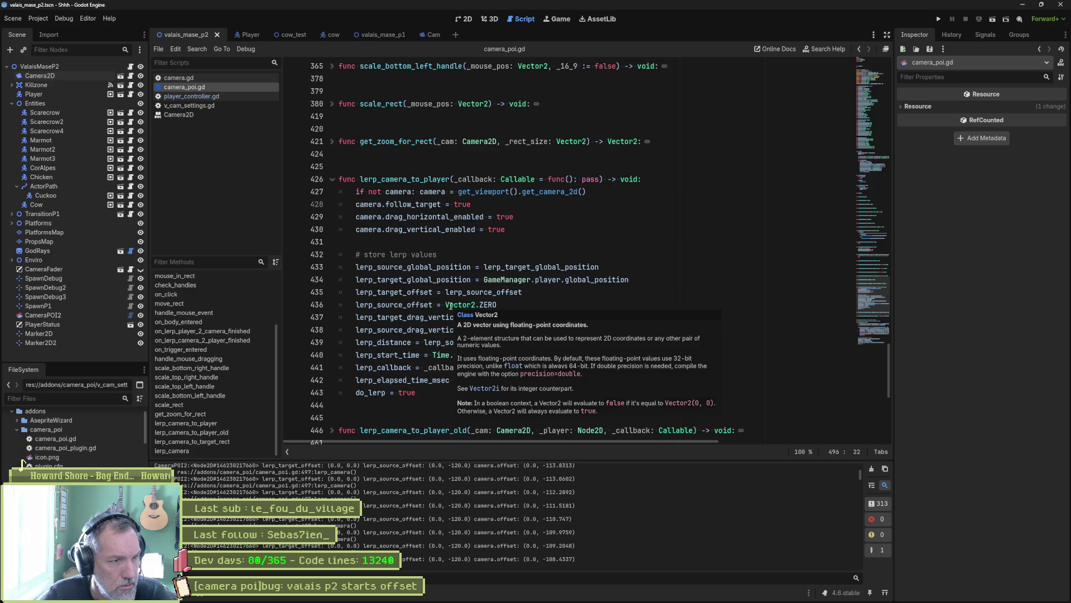
left_click(530, 306)
key("alt+Up")
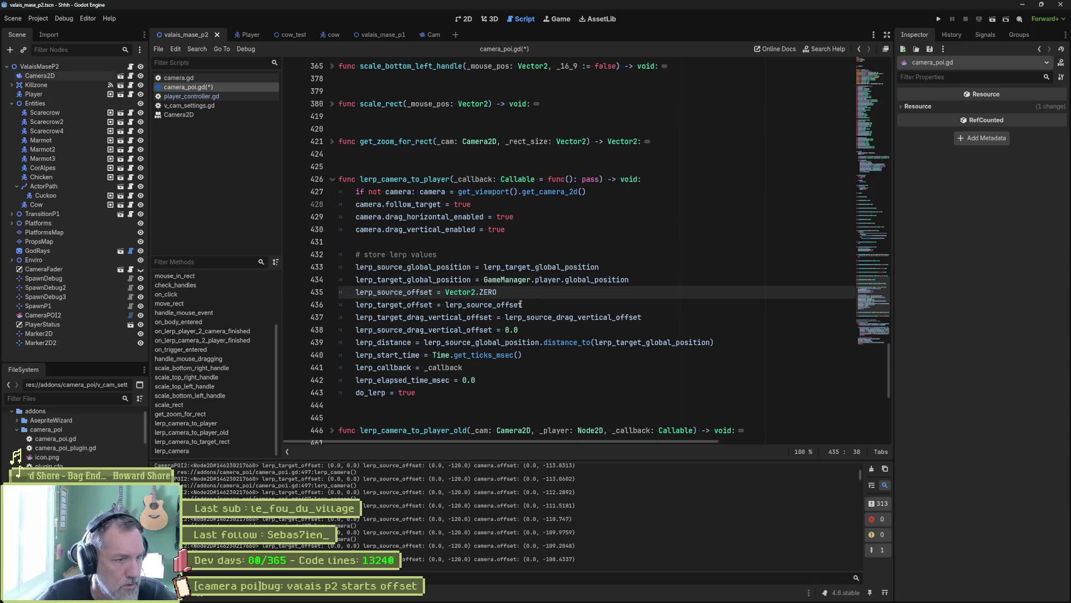
Try replacing Vector2.ZERO on line 435 with lerp_target_offset, then undo it
double_click(502, 305)
left_click(406, 305)
double_click(407, 305)
key("ctrl+c")
left_click_drag(445, 291, 523, 305)
key("ctrl+v")
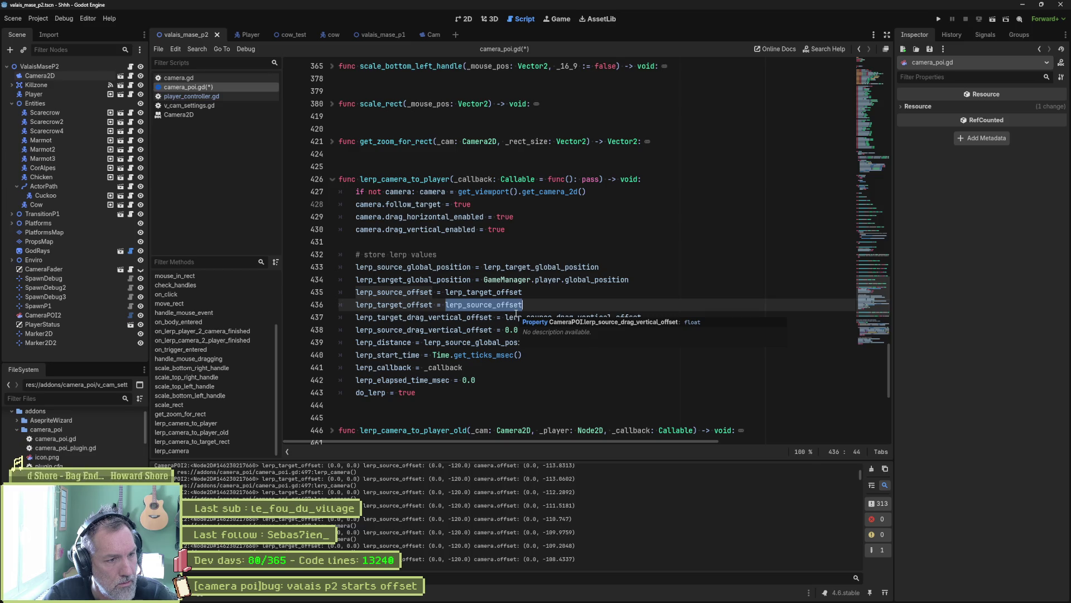
key("ctrl+z")
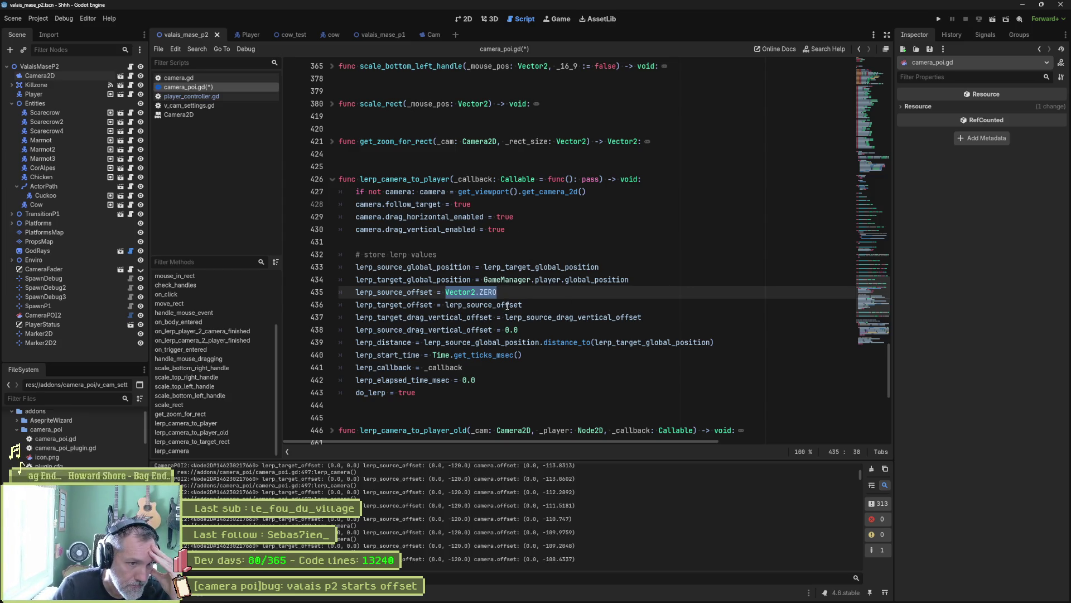
Add a print_debug line after line 436 logging self and lerp_source_offset with a label
left_click(529, 304)
key("Return")
type("print_Debu")
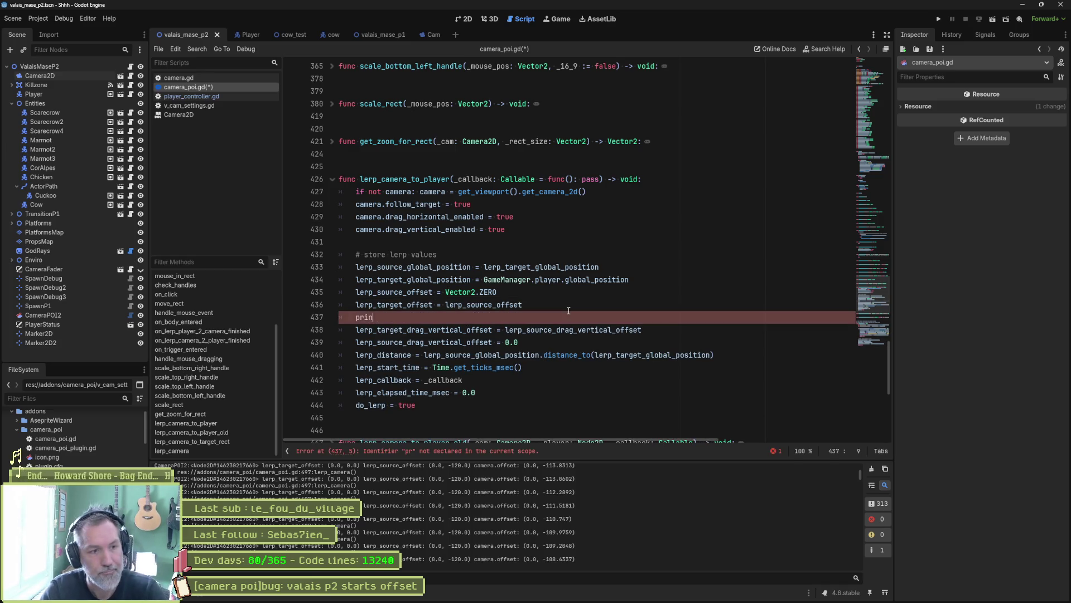
key("Return")
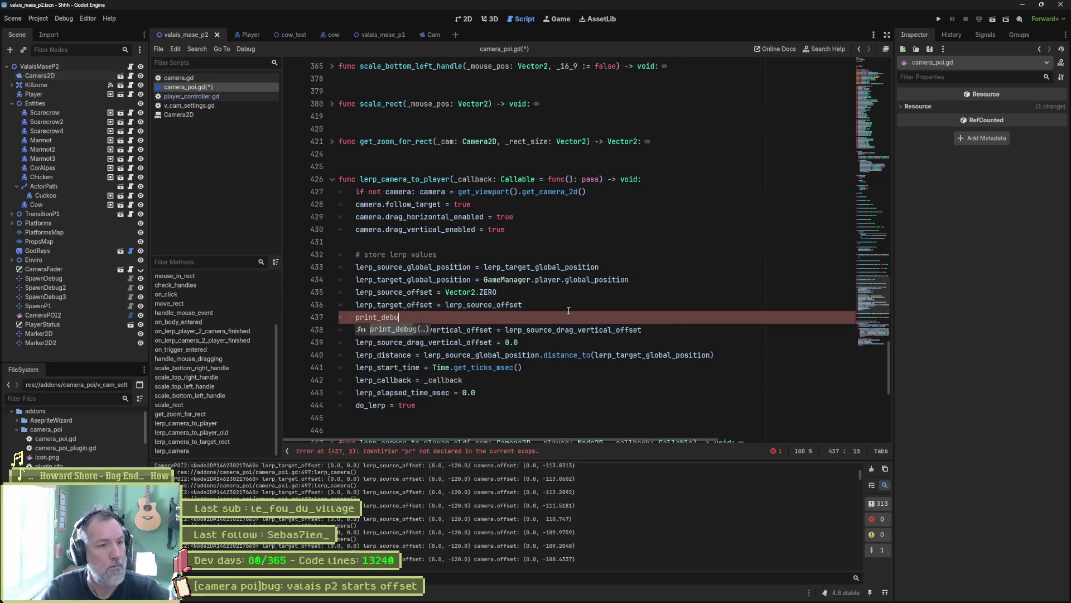
key("Left")
type("self, \"")
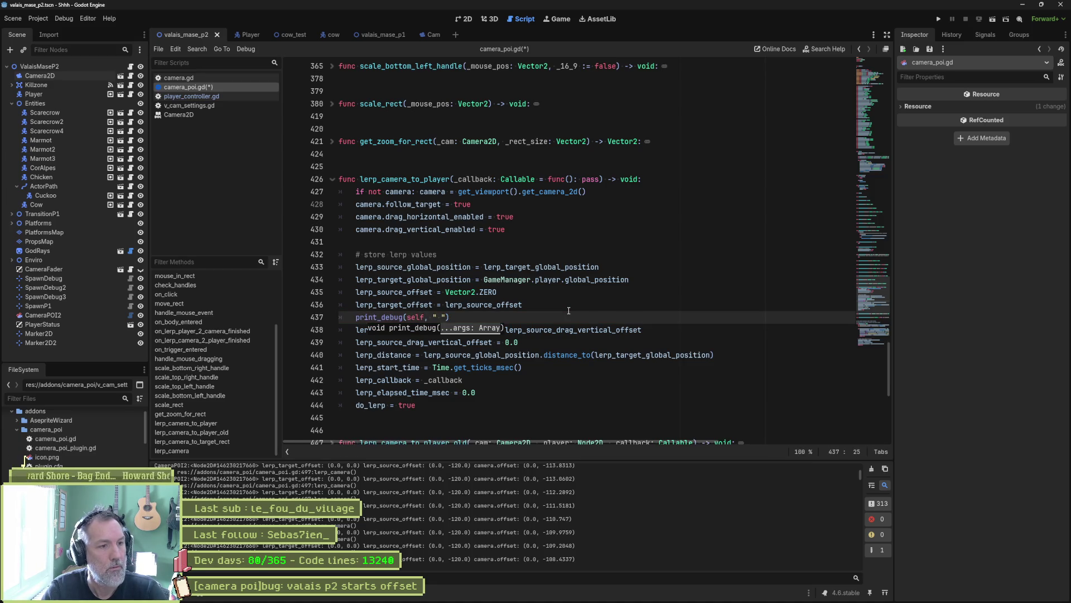
key("Up")
key("Up")
key("Home")
key("Down")
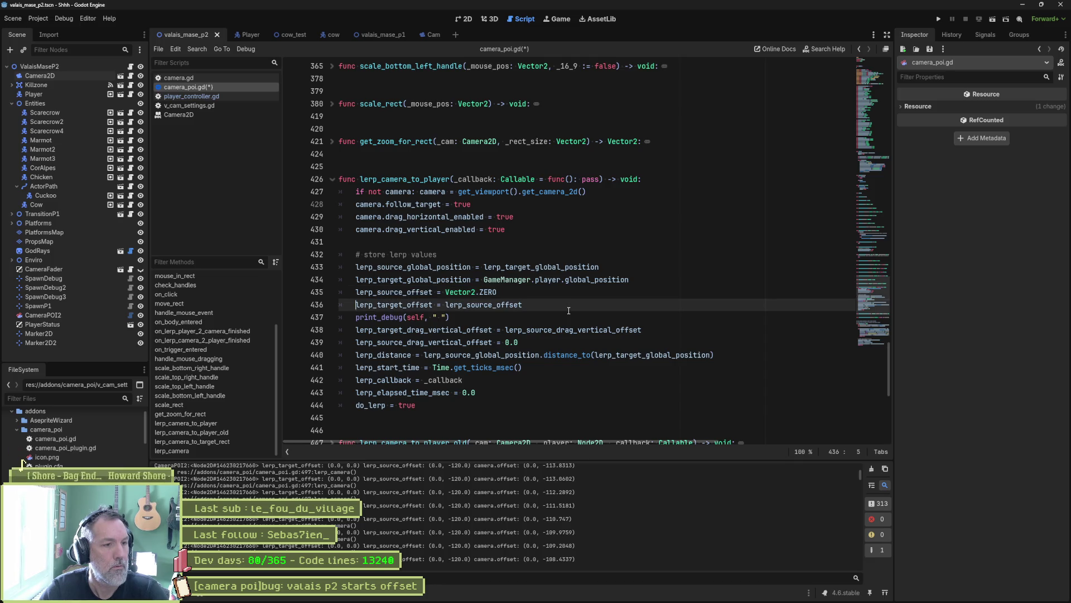
key("Down")
key("End")
key("Left")
key("Left")
type("lerp_source_offset: ,")
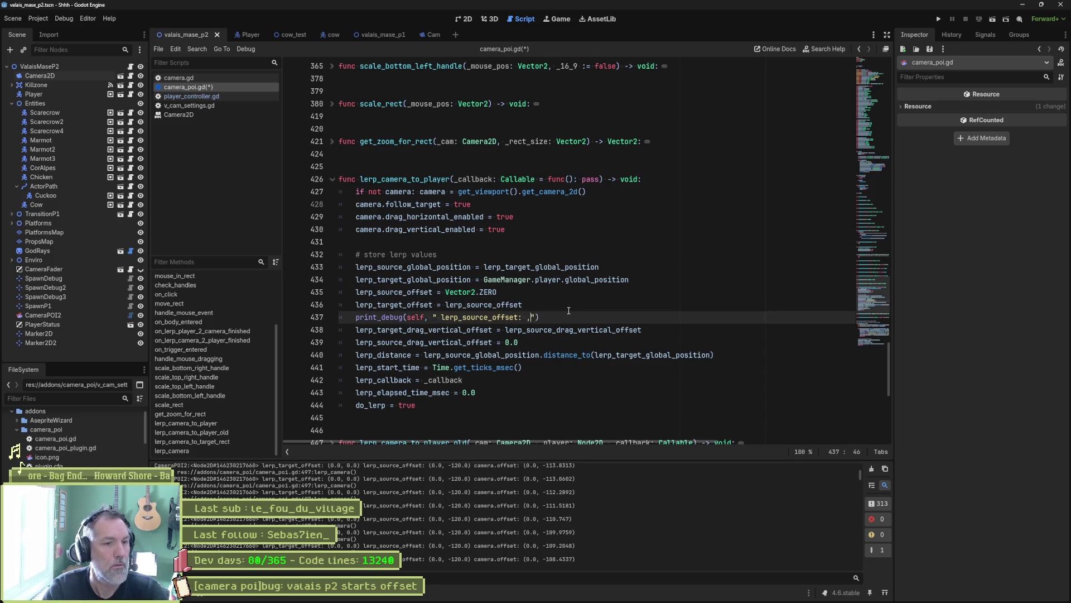
key("BackSpace")
type("\", lerp_source_offset, \" \"")
Append a 'lerp_target_offset: ' label and the lerp_target_offset value to the print_debug call
key("Up")
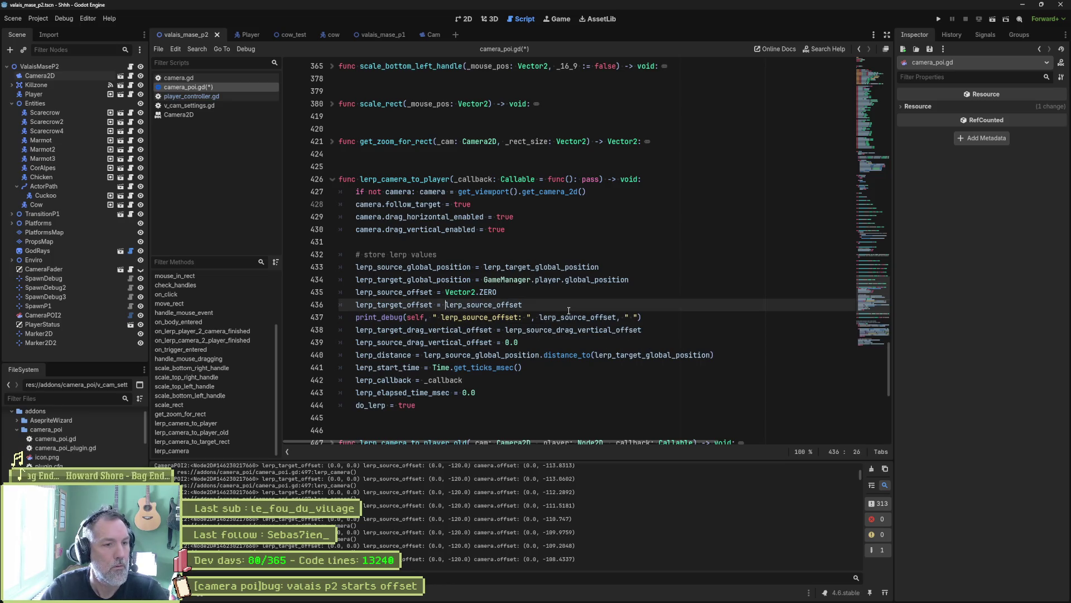
key("shift+Home")
key("ctrl+c")
key("Down")
key("End")
key("Left")
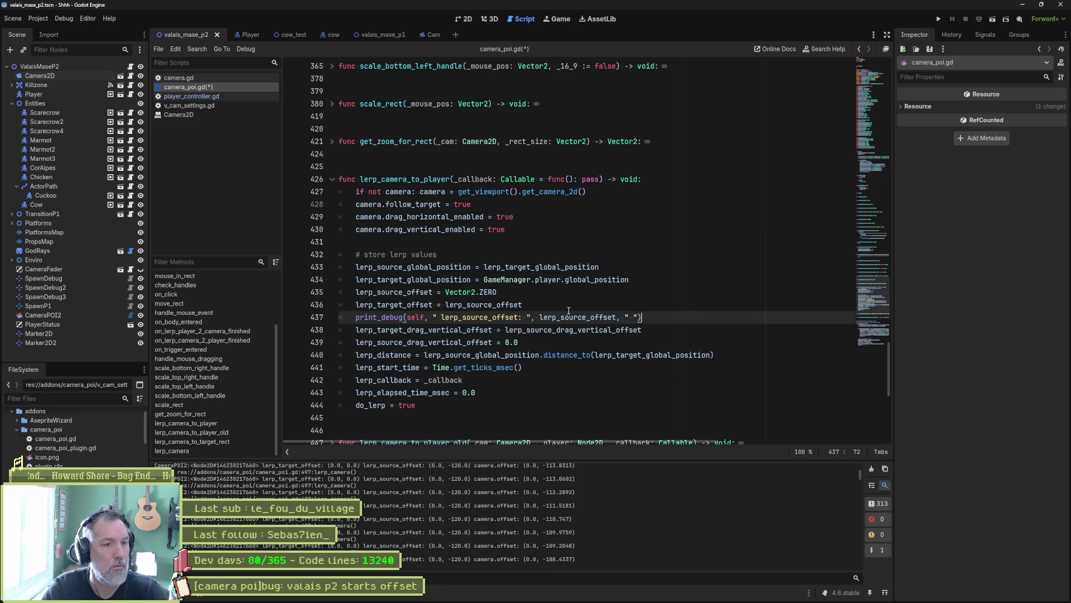
key("ctrl+v")
type(": \", lerp_target_offset")
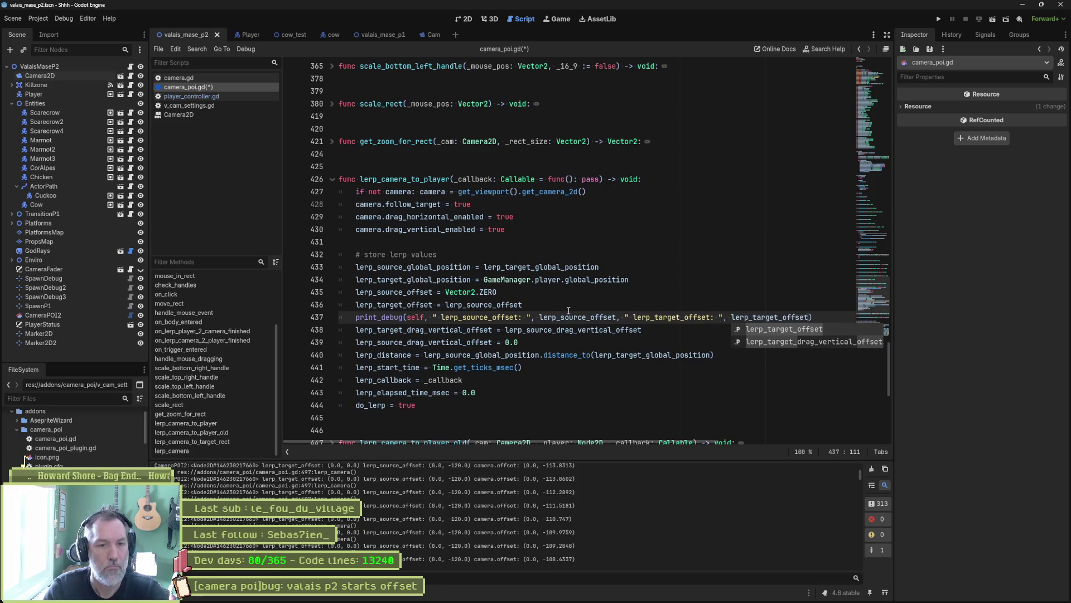
Prefix the print_debug label with '1 -' and run the current scene with F6
left_click(442, 317)
type("1 -")
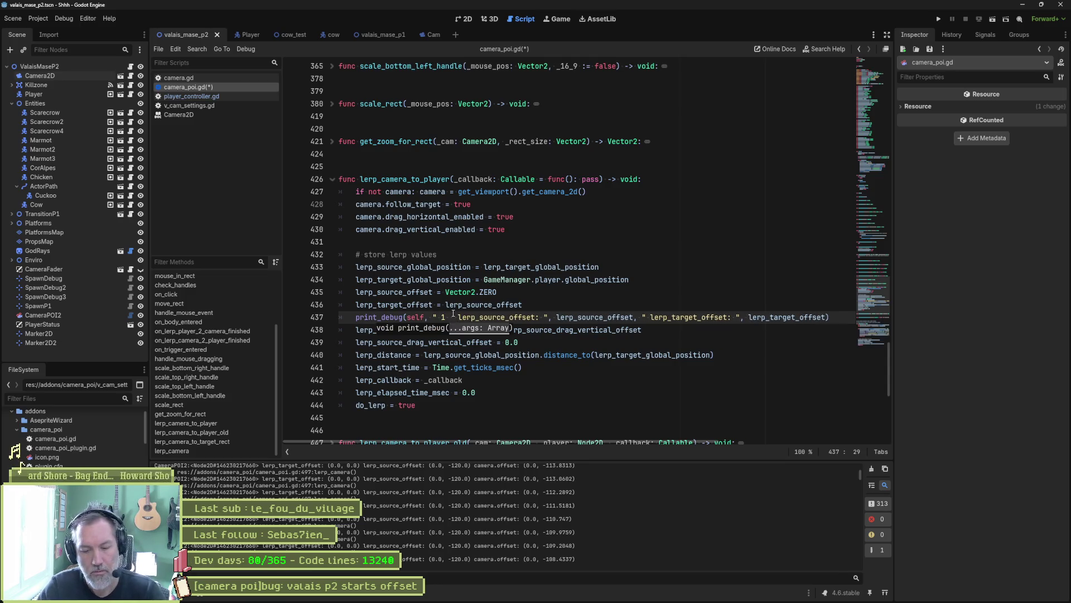
key("F6")
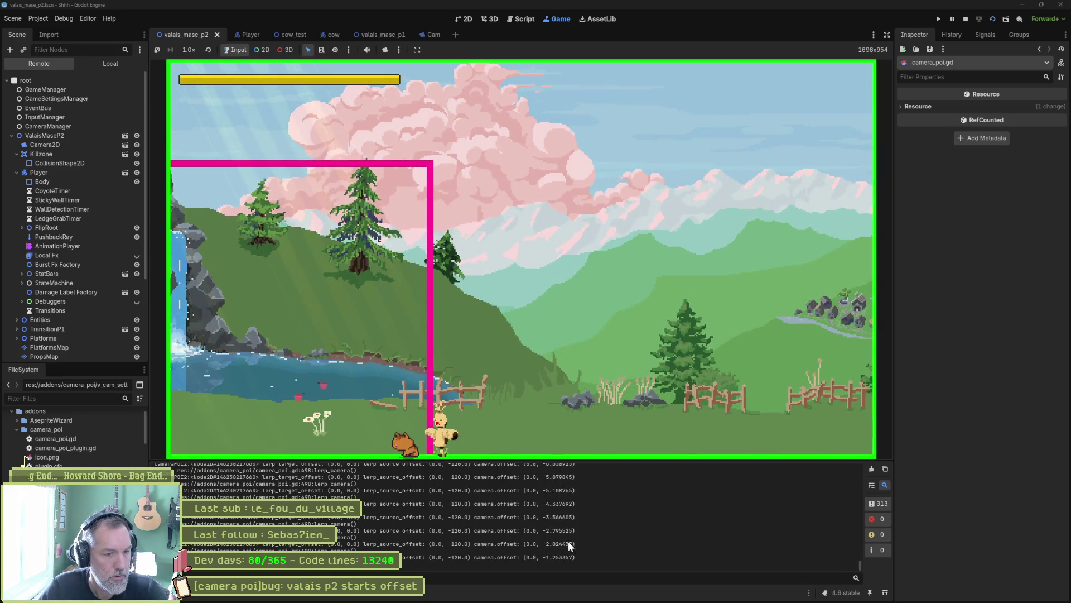
Clear the Output log while the scene runs, then stop the game
left_click(871, 468)
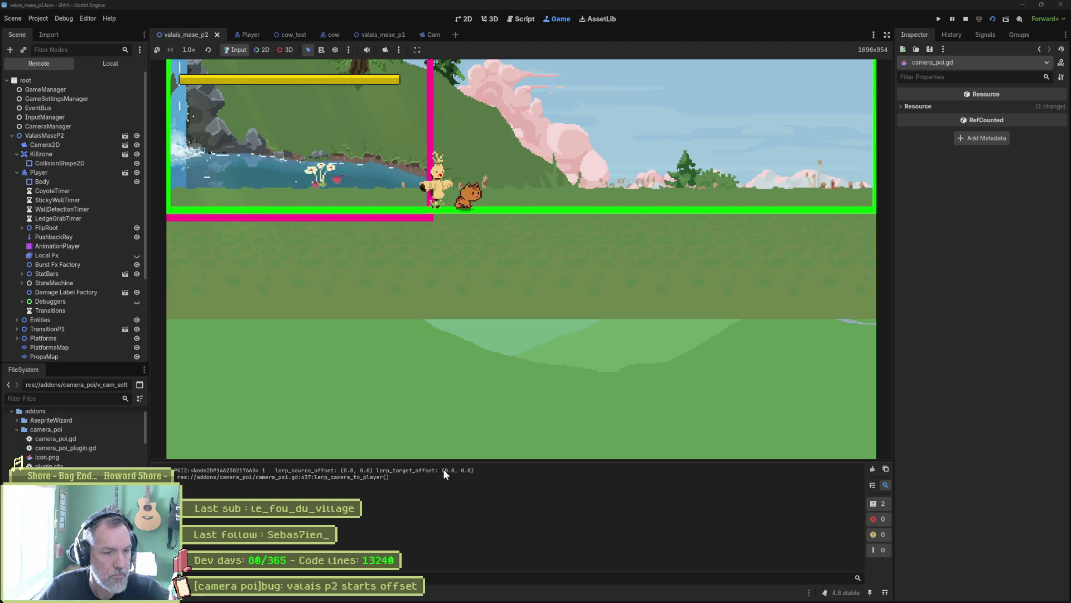
left_click(965, 18)
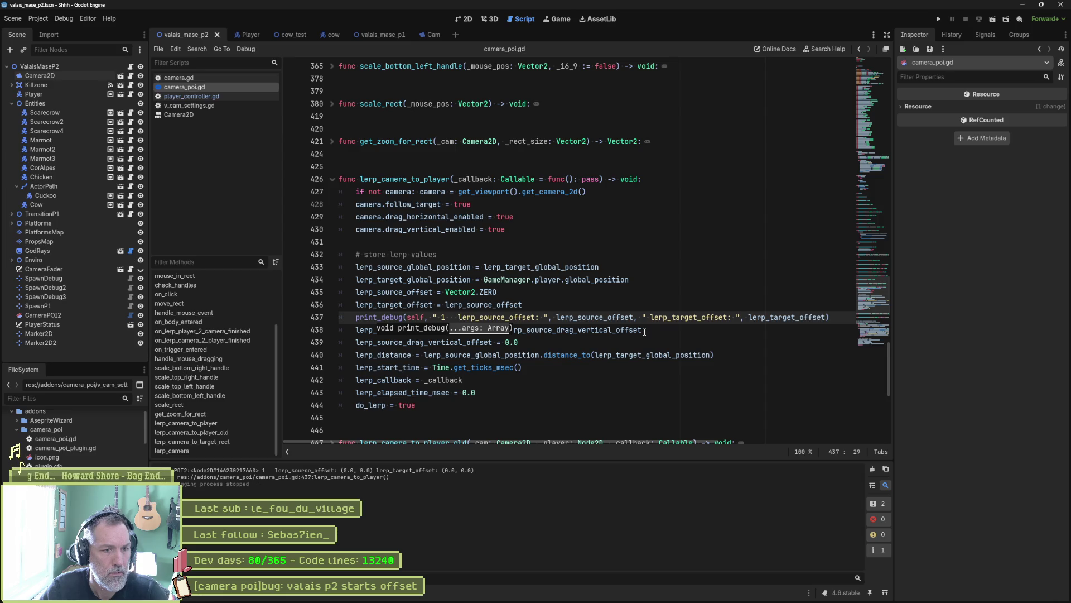
Put 'lerp_target_offset = lerp_source_offset' back before the Vector2.ZERO reset
double_click(424, 305)
double_click(483, 305)
left_click(540, 293)
Run the scene again, walk the player right, and stop the game
key("F6")
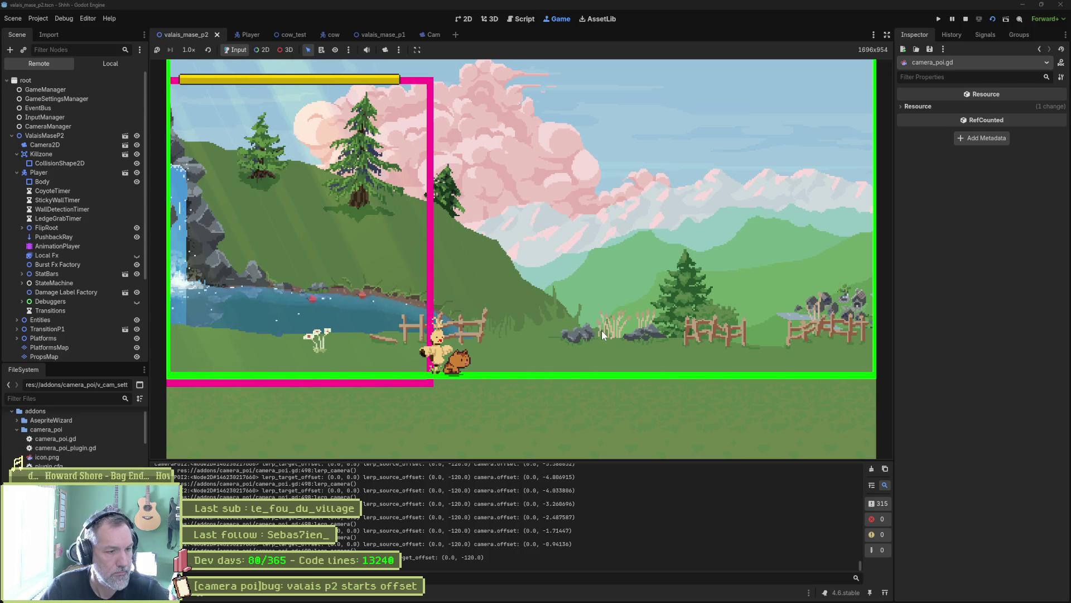
key("Right")
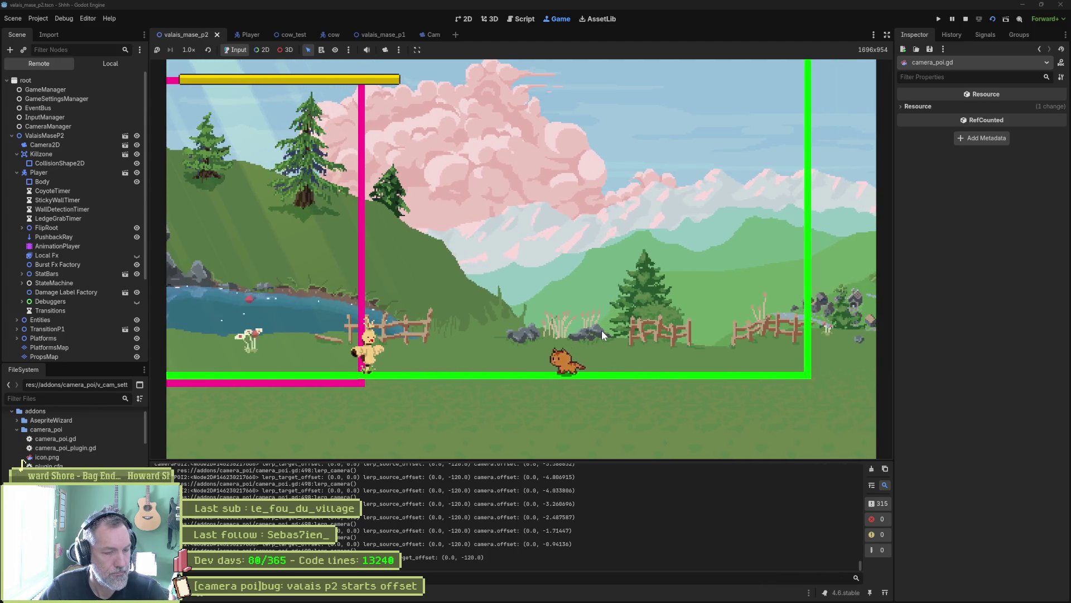
key("ctrl+F3")
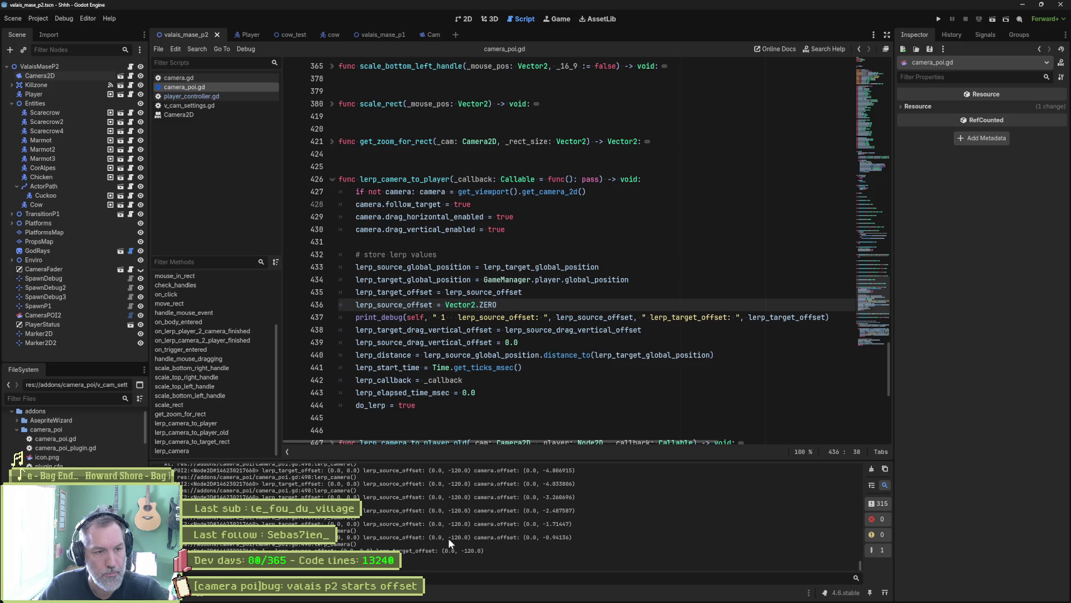
Scroll down to lerp_camera and run the current scene with F6
scroll(524, 391, "down", 6)
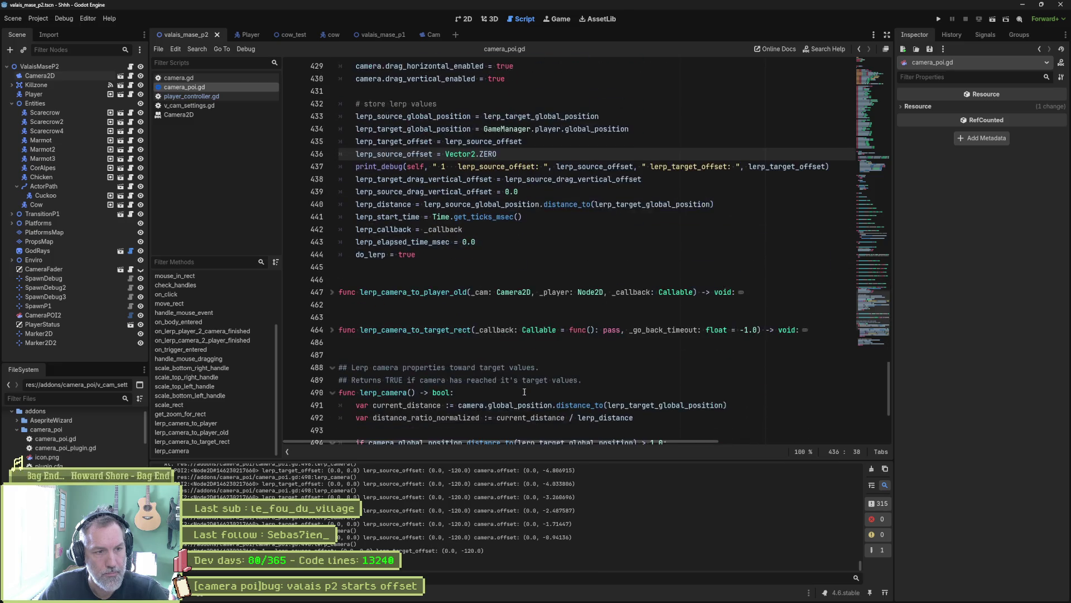
scroll(525, 392, "down", 1)
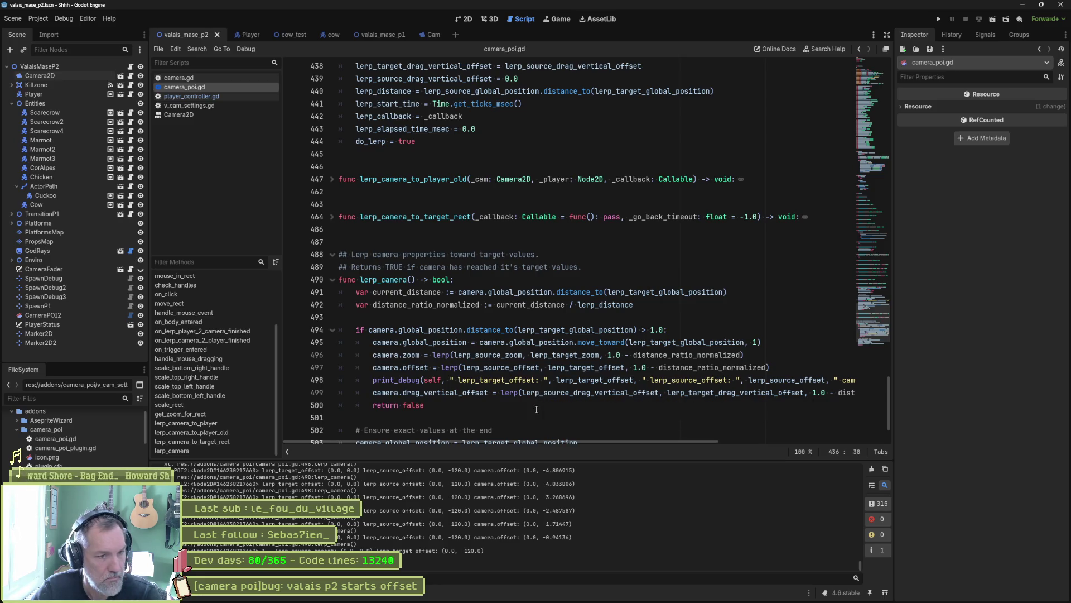
key("F6")
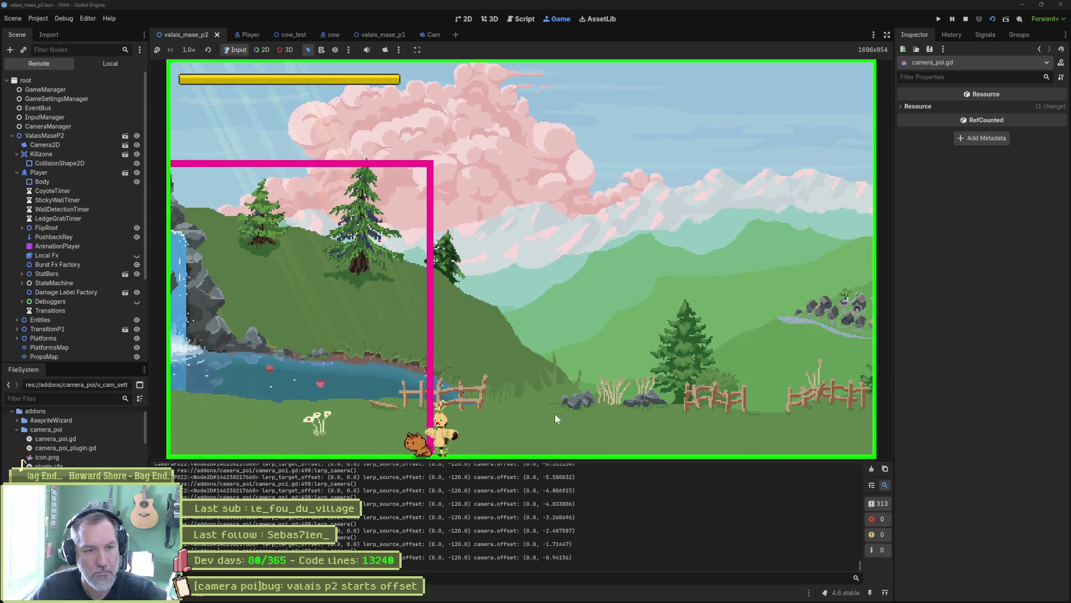
Clear the Output log during play, then stop the game with F8
left_click(870, 468)
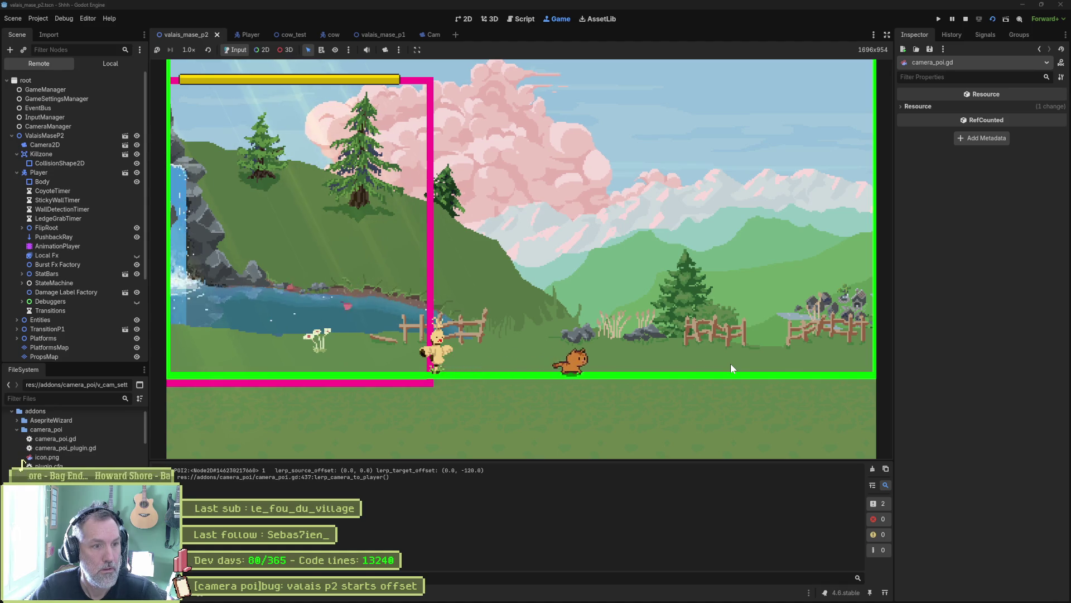
key("F8")
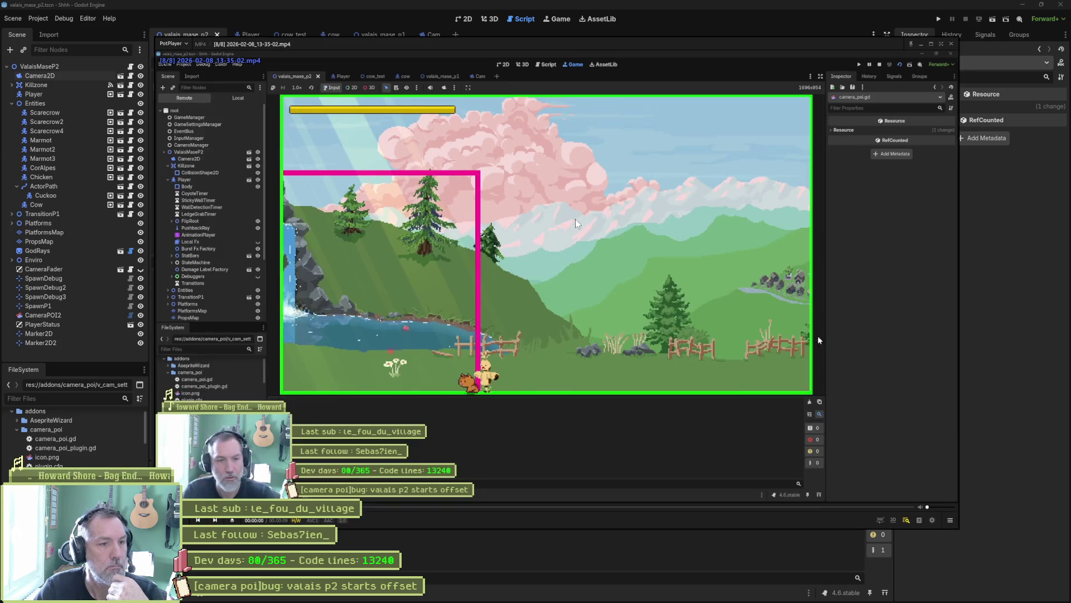
Advance the paused PotPlayer clip two frames, then close the player
key("f")
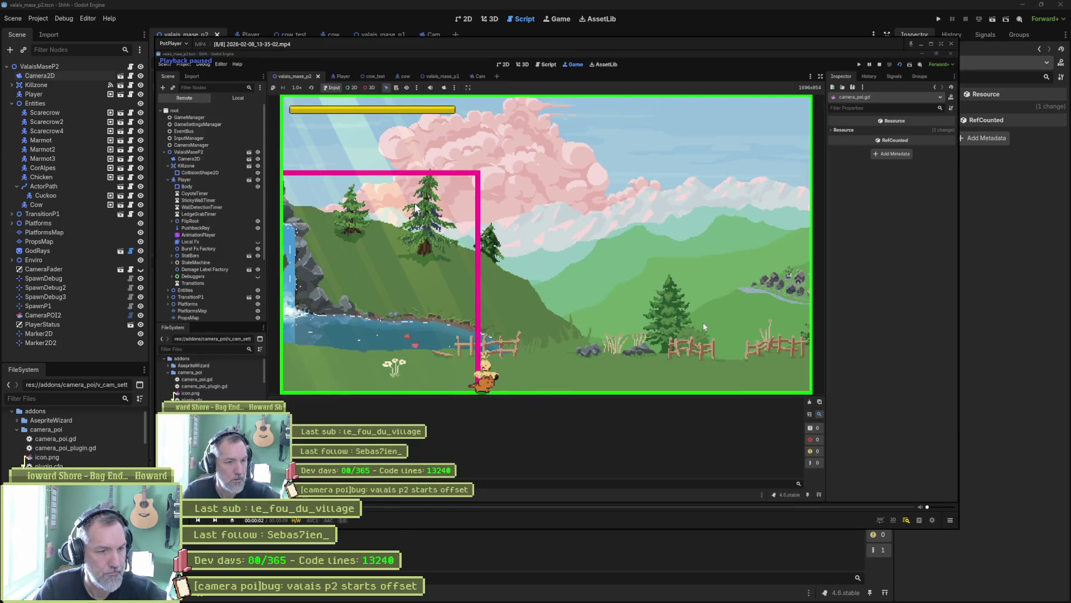
key("f")
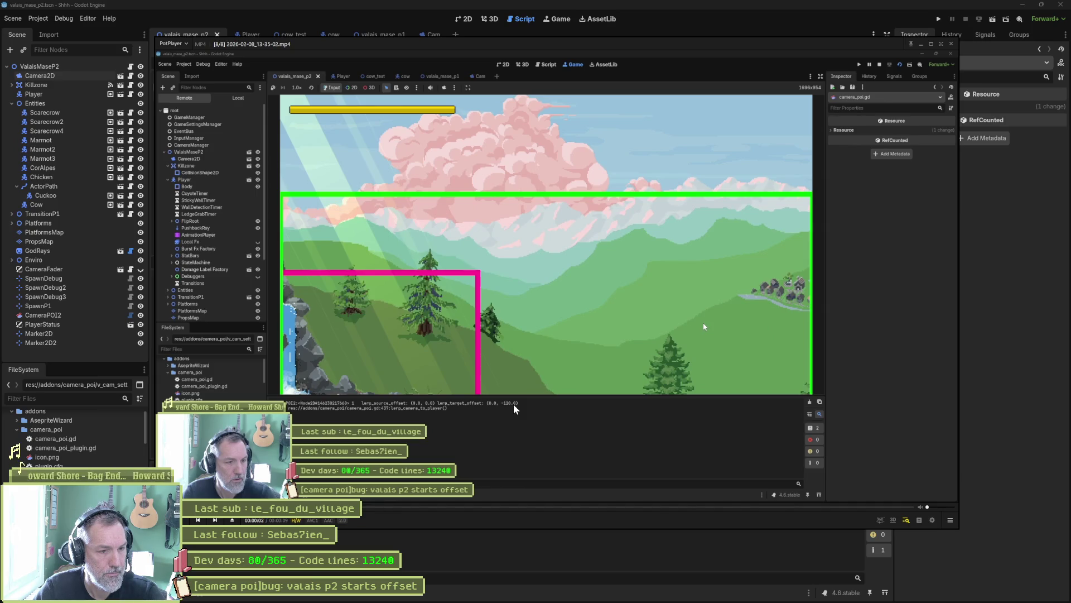
left_click(545, 545)
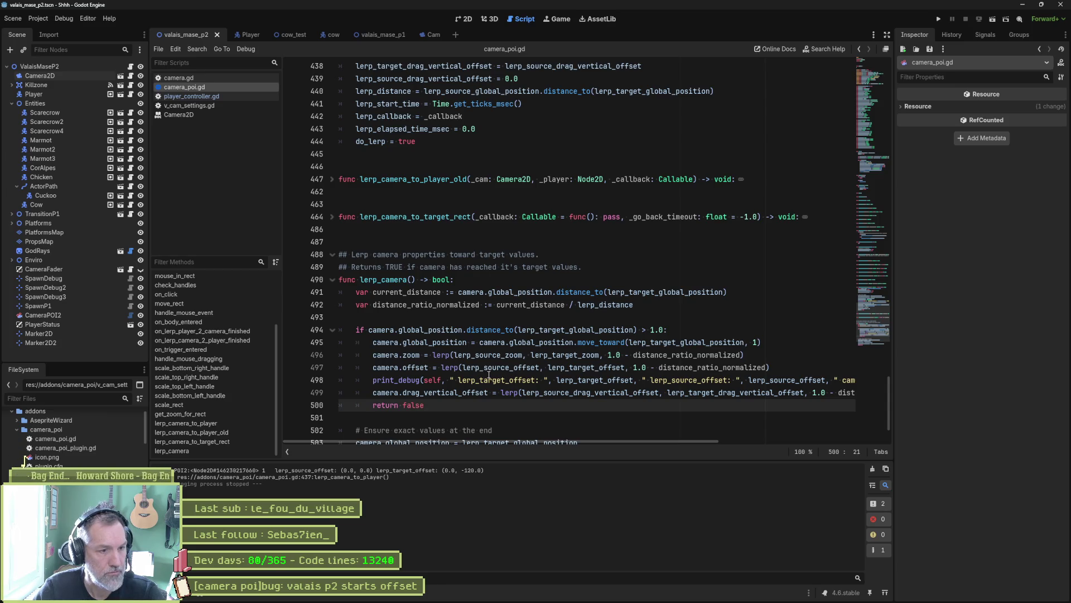
Comment out lines 429–430 (camera drag-enabled) in lerp_camera_to_player with Ctrl+K and run the scene
scroll(467, 277, "up", 4)
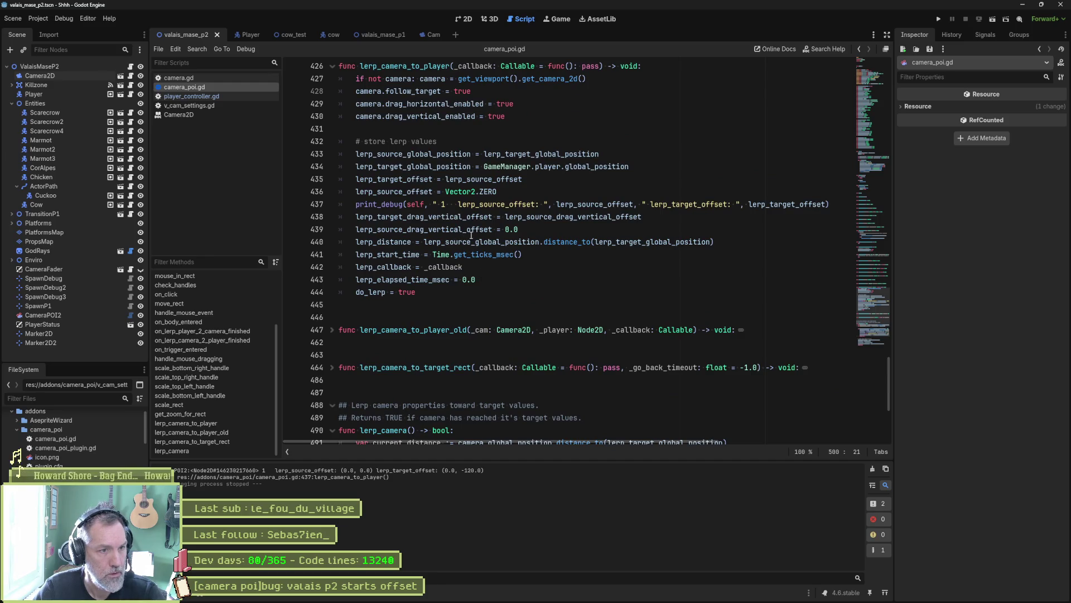
scroll(485, 204, "up", 1)
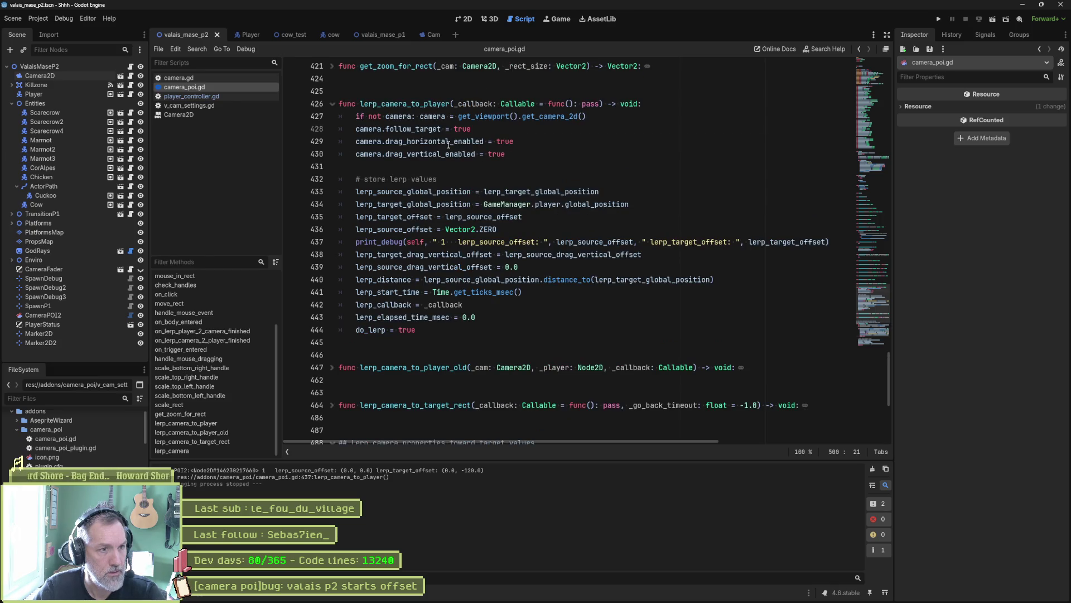
left_click_drag(450, 143, 445, 155)
key("ctrl+k")
key("F6")
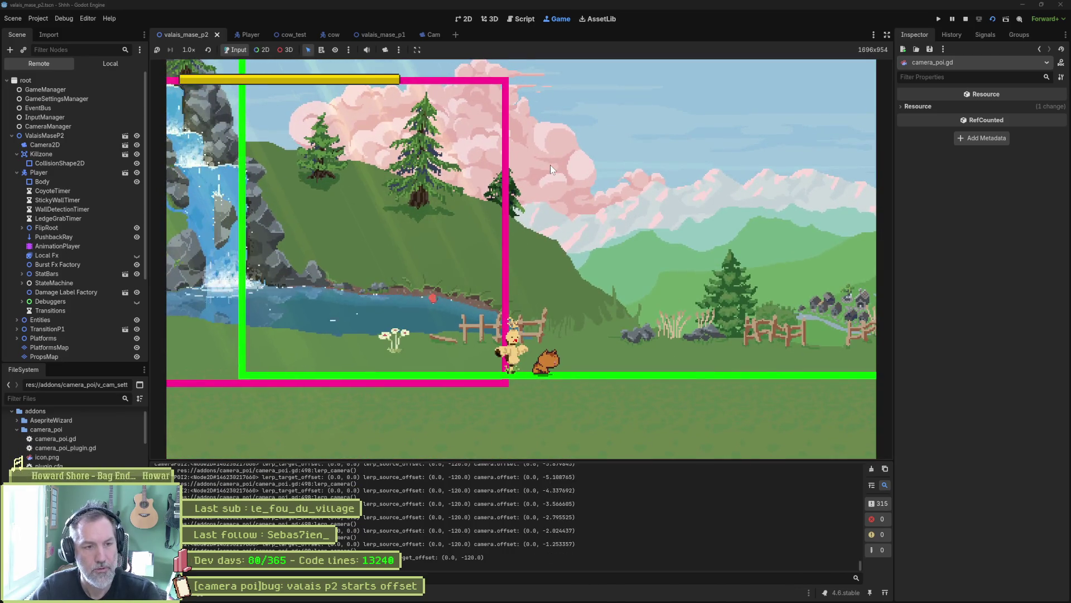
Uncomment the two drag-enabled lines in camera_poi.gd, then rerun and stop the game
key("ctrl+F3")
key("ctrl+k")
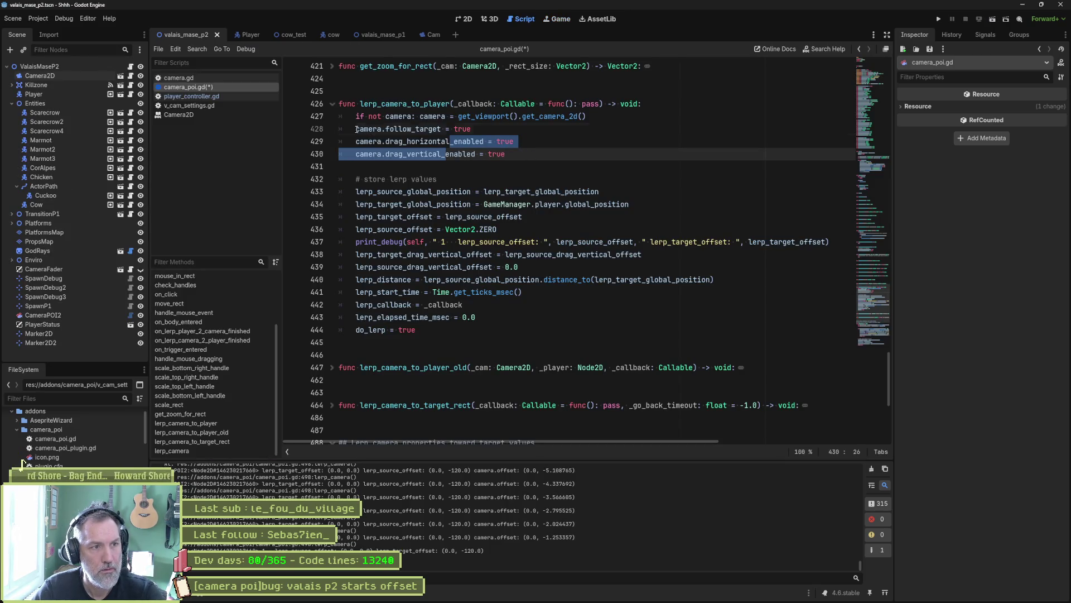
key("F5")
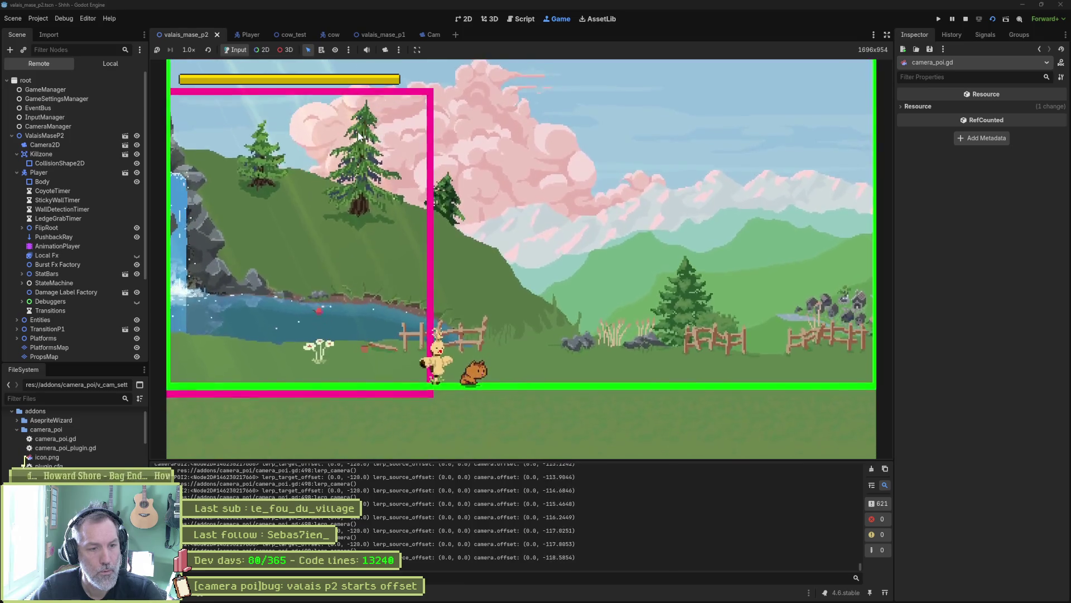
key("F8")
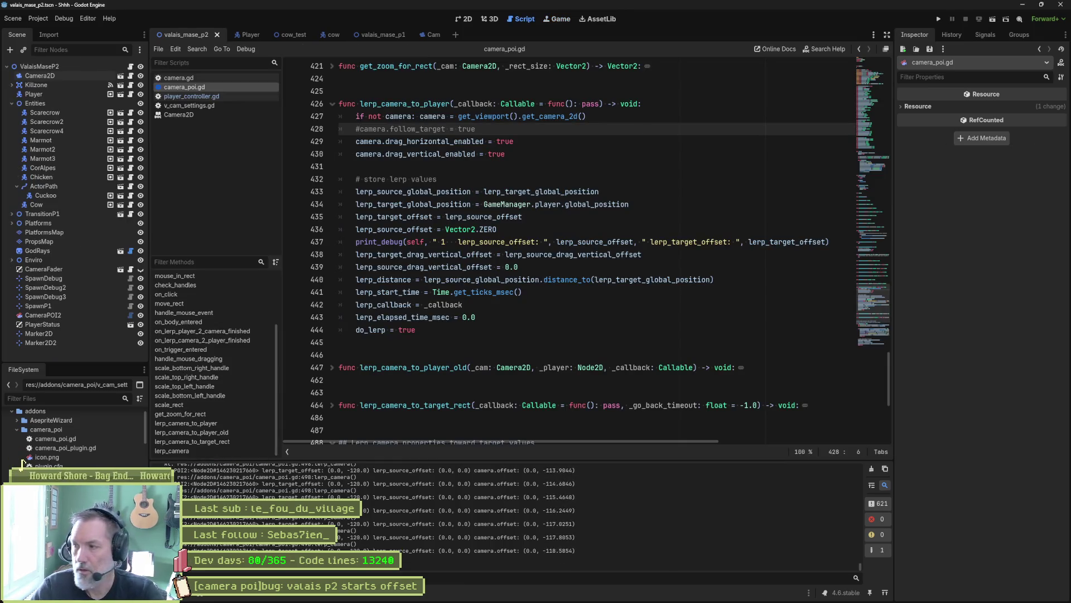
Run the current scene to test the commented-out follow_target, then return to camera_poi.gd
left_click(616, 339)
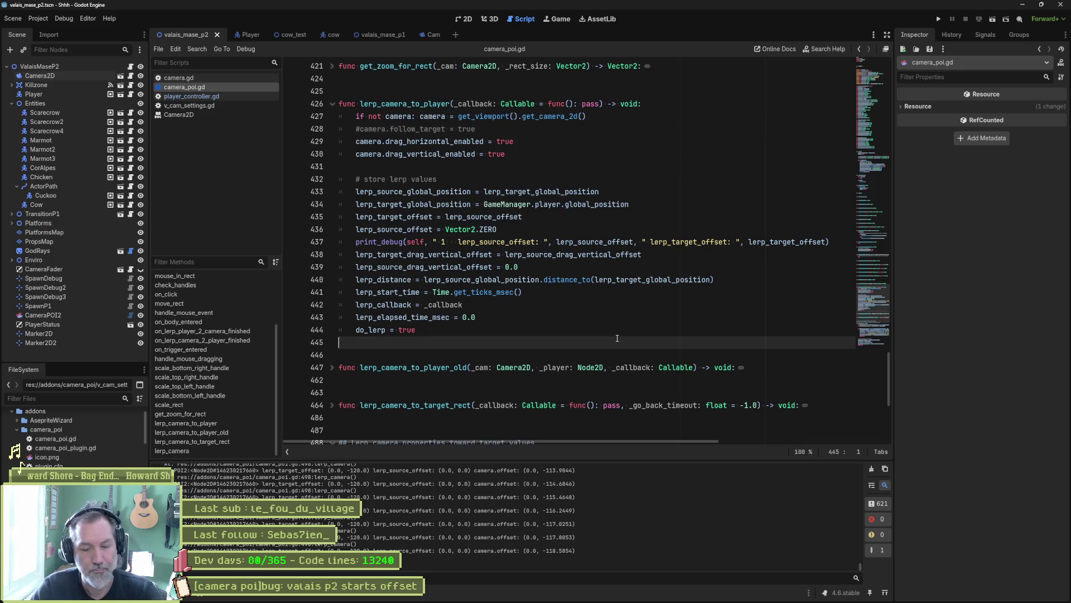
key("F6")
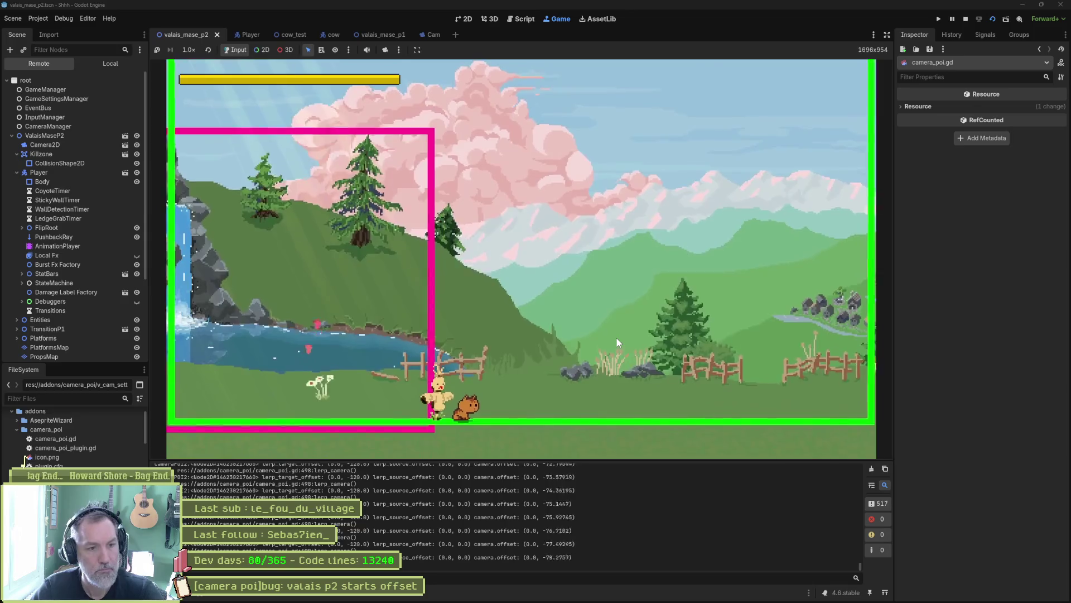
key("ctrl+F3")
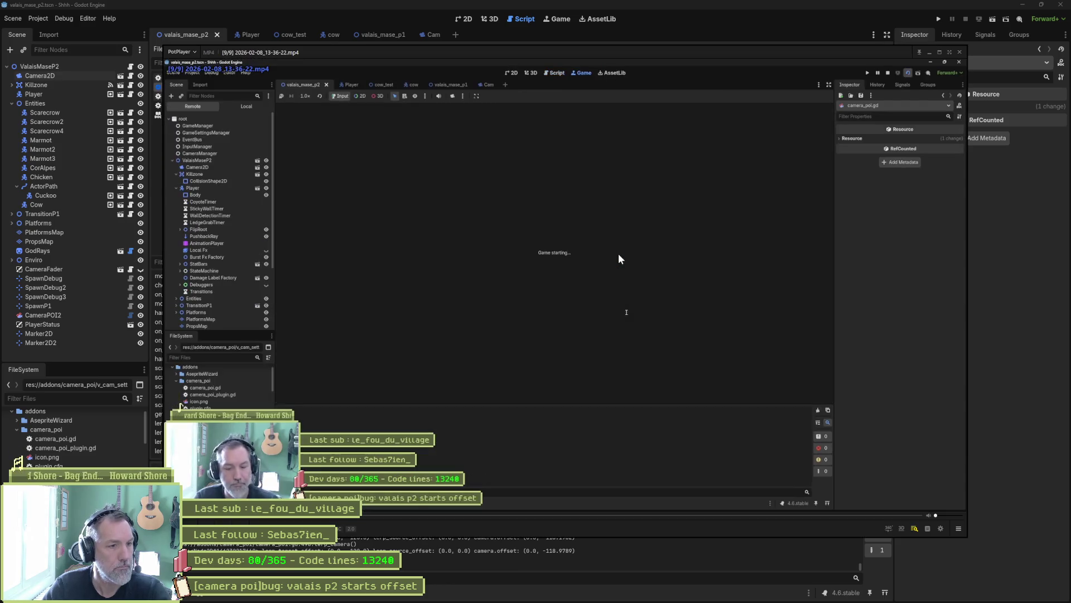
Seek and pause the gameplay recording, then step forward frame by frame
key("Right")
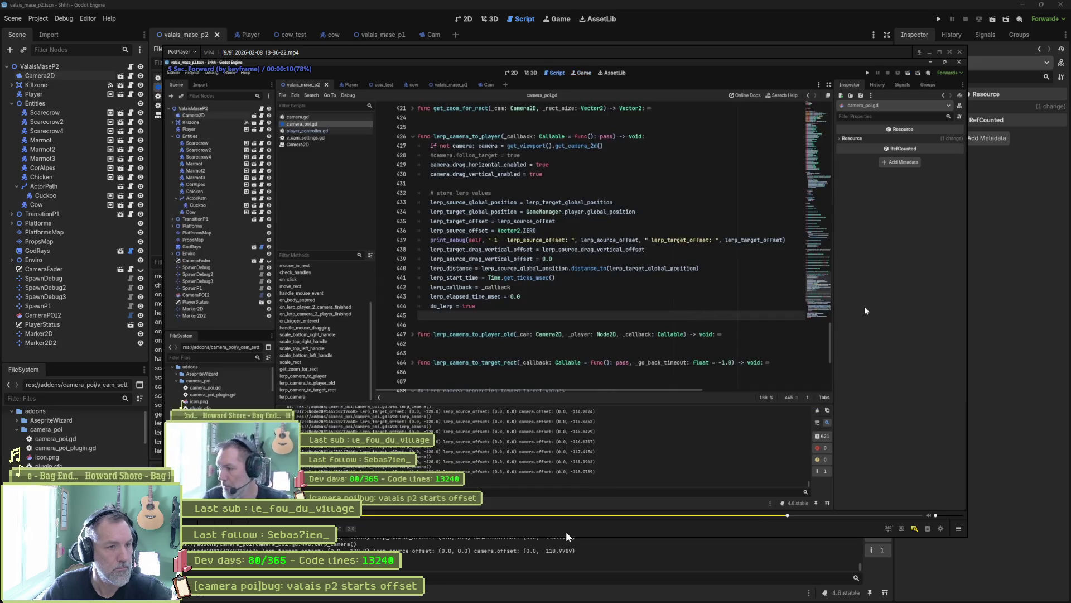
key("Left")
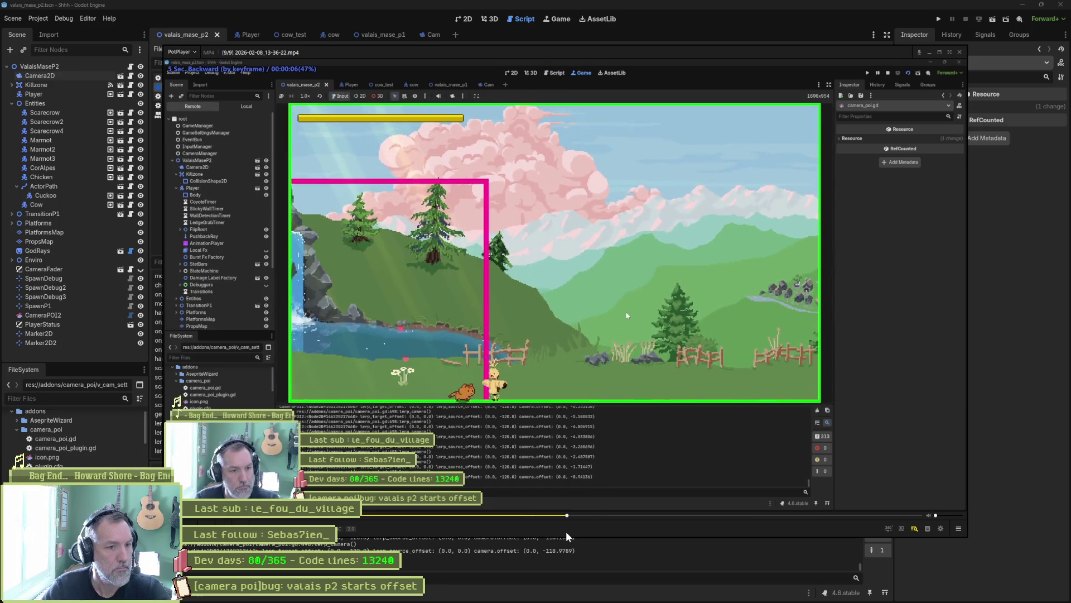
key("space")
key("f")
key("f")
key("f")
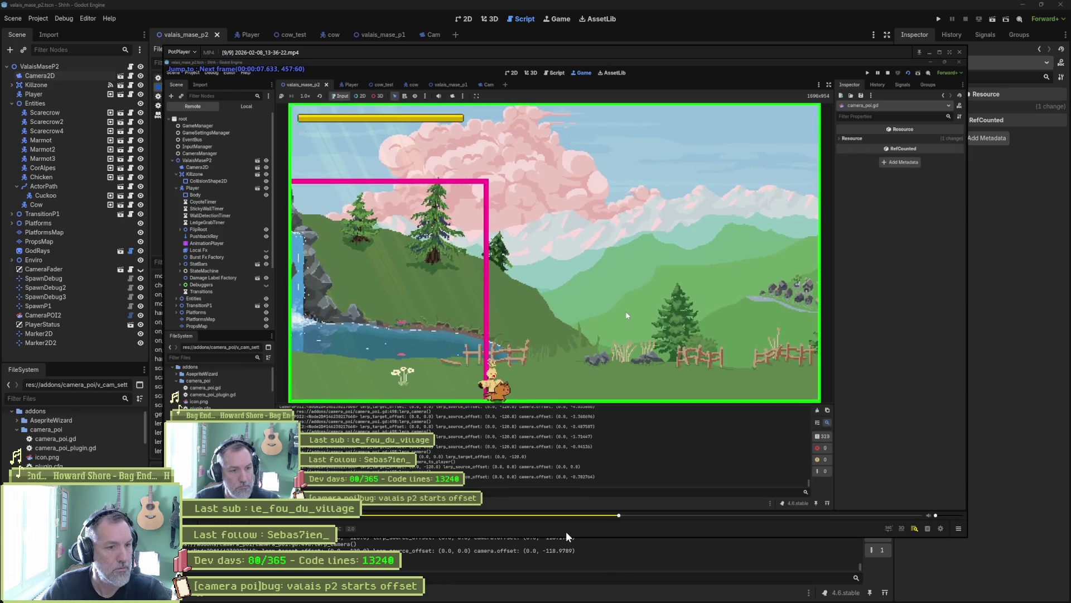
key("f")
key("f")
key("f")
key("f")
key("f")
key("f")
key("f")
key("f")
key("f")
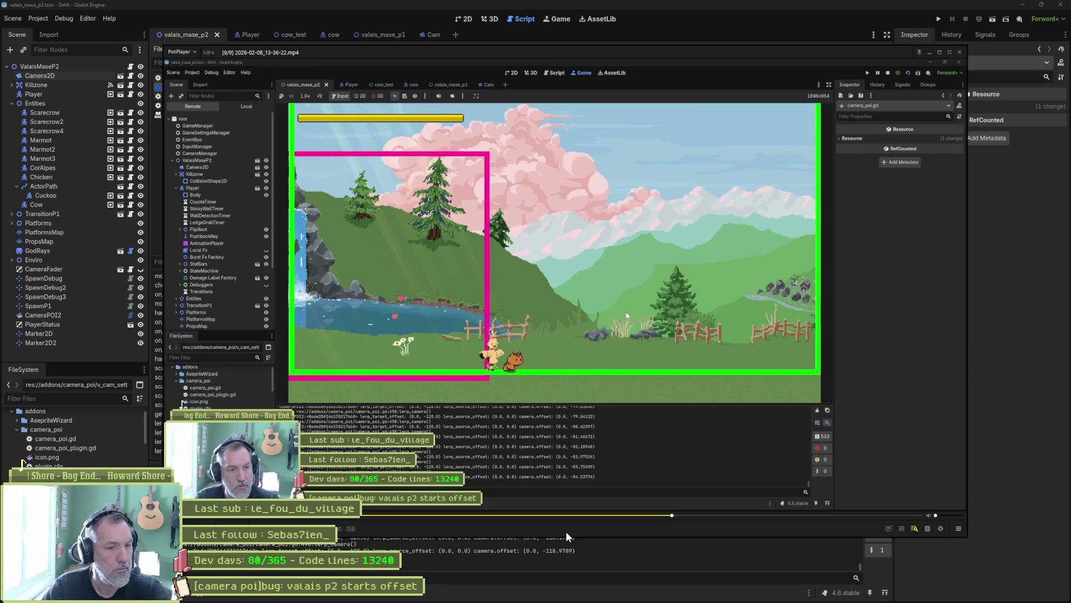
Step back and forth to where the camera settles, then close PotPlayer
key("d")
key("d")
key("d")
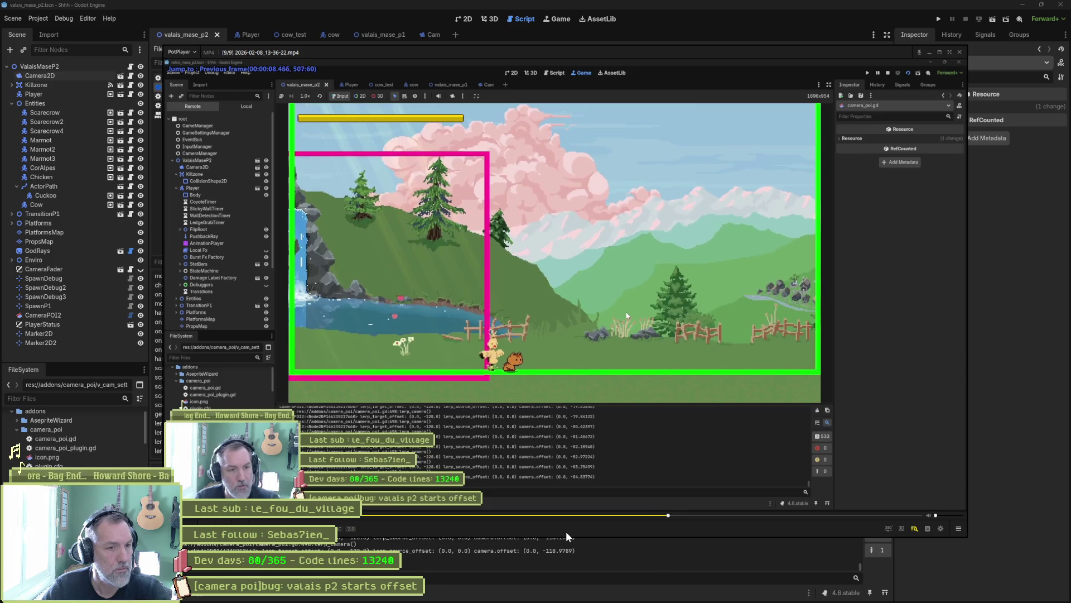
key("d")
key("d")
key("d")
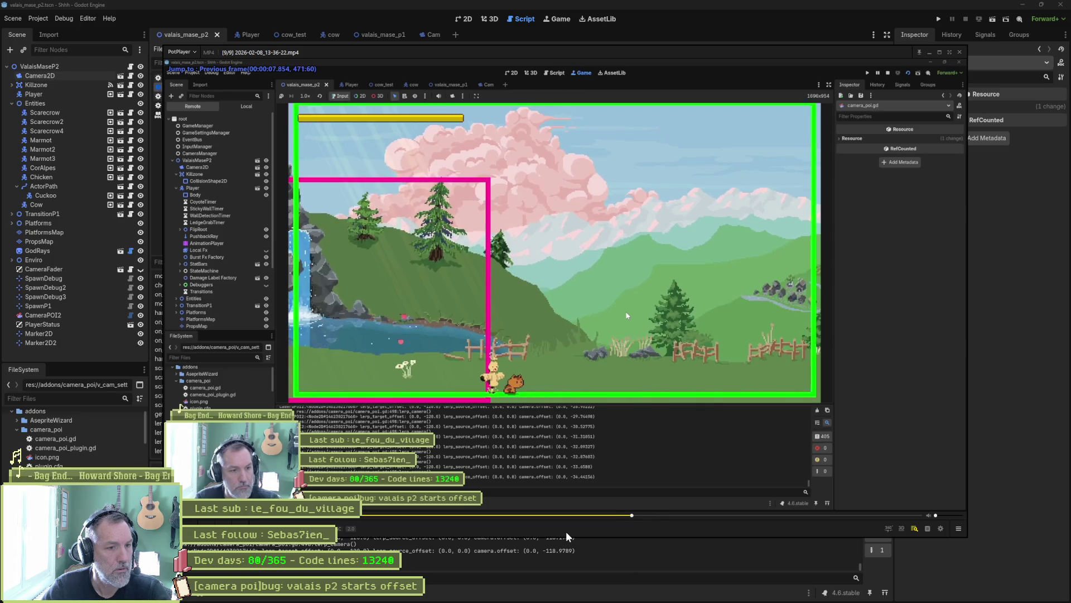
key("f")
key("f")
key("f")
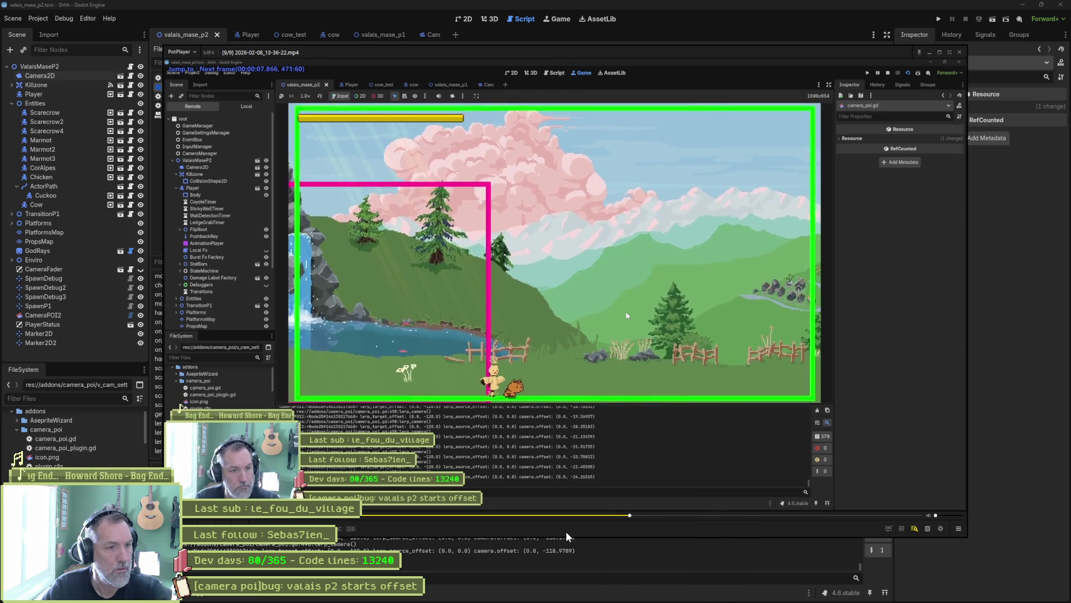
key("f")
key("f")
key("f")
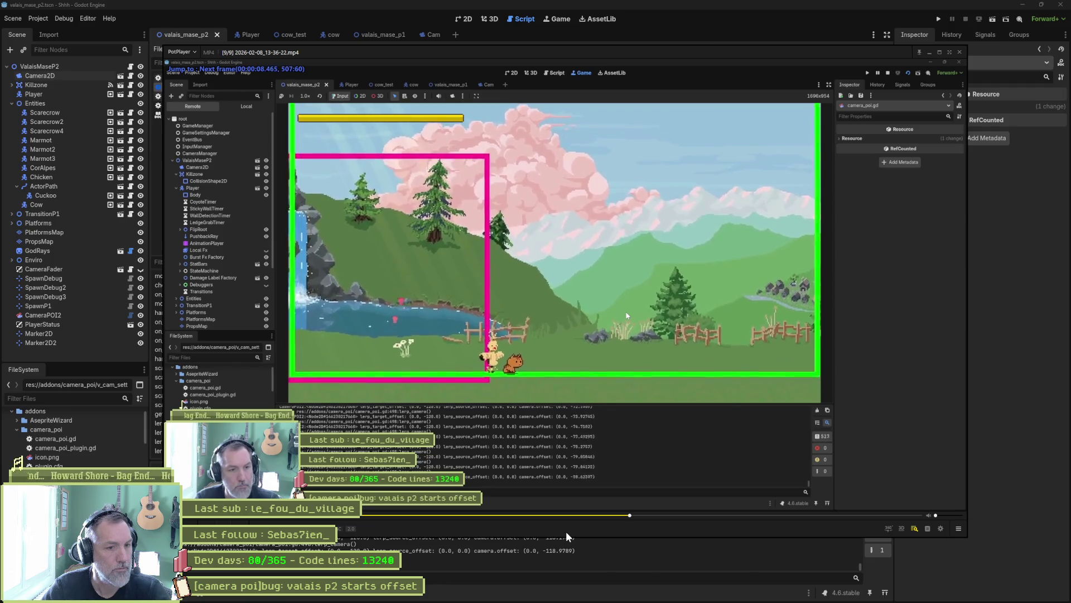
key("f")
key("f")
key("f")
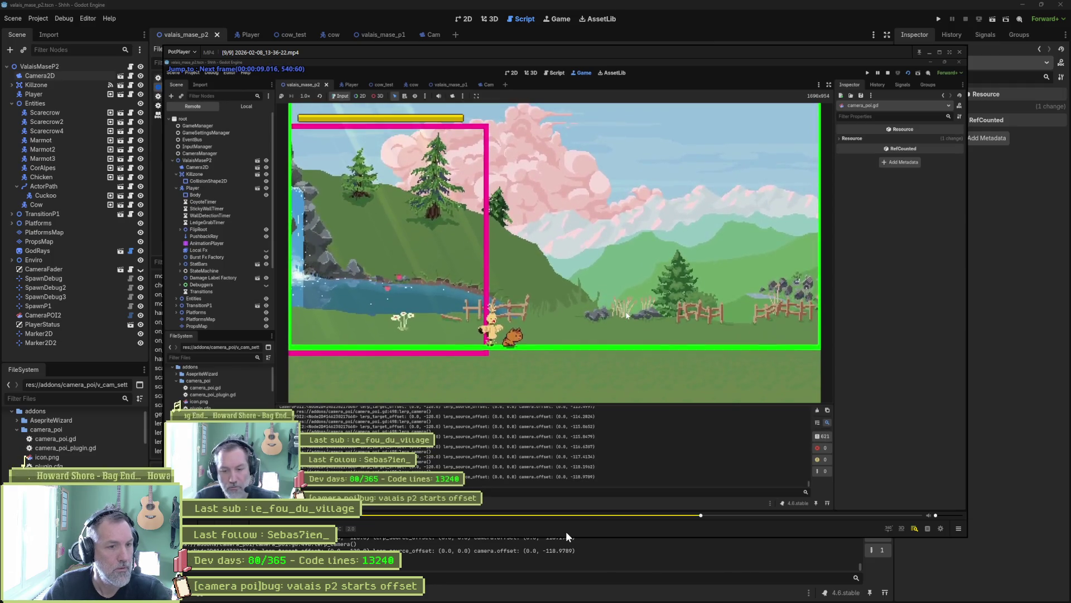
left_click(691, 27)
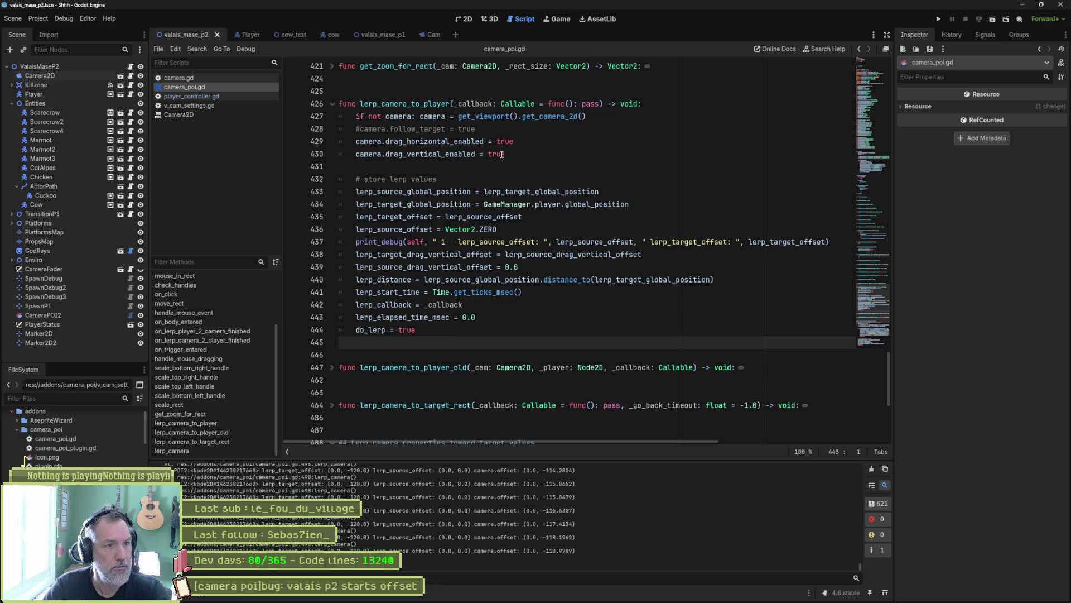
Remove the commented '# camera.follow_target' line (line 428) in lerp_camera_to_player
left_click(449, 143)
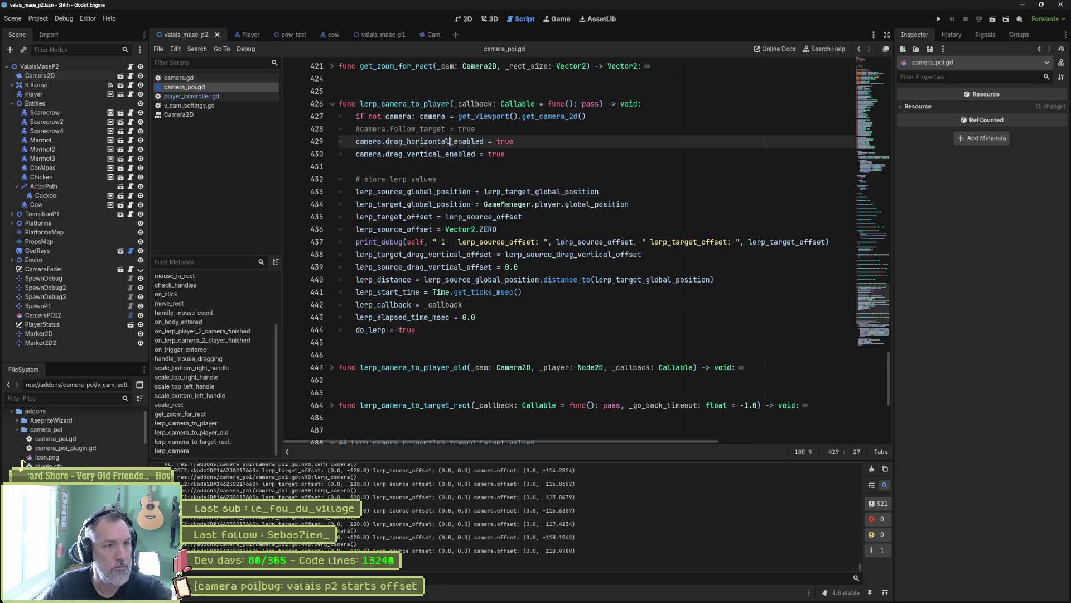
left_click(518, 160)
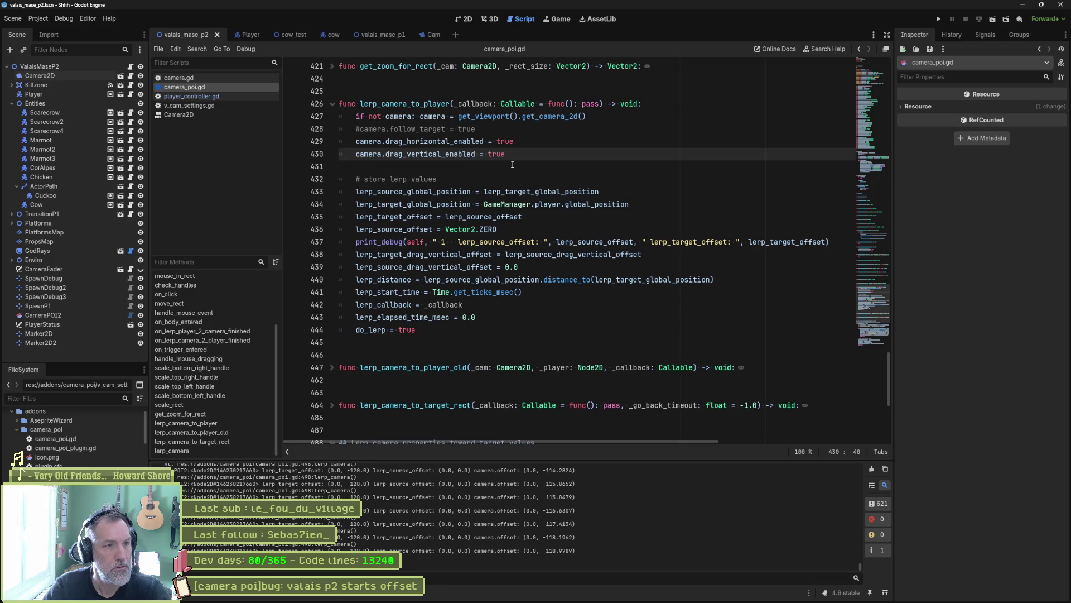
left_click(522, 132)
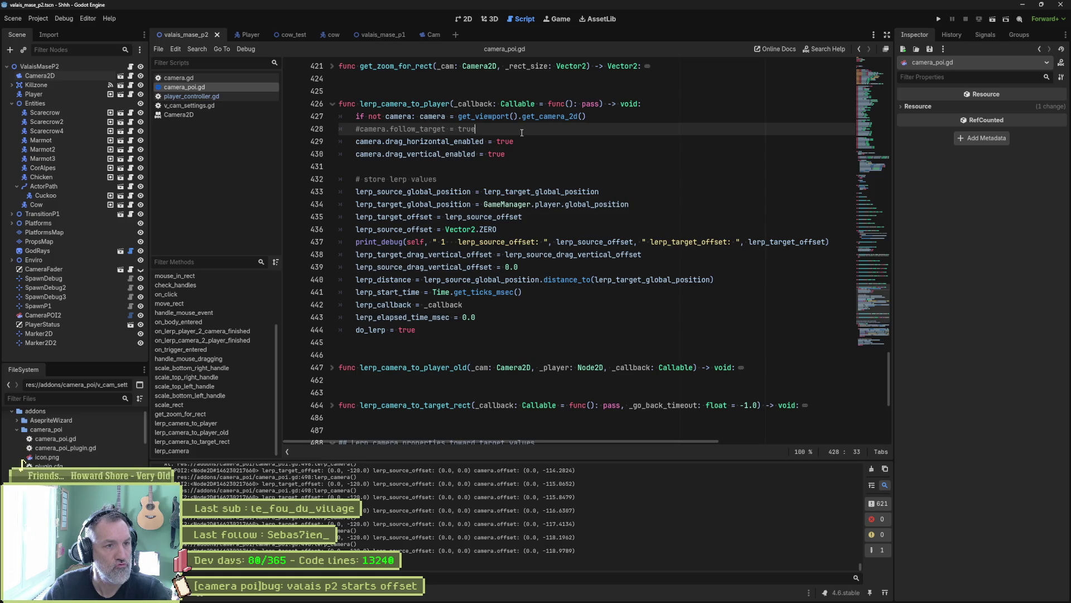
key("shift+Up")
key("shift+End")
key("BackSpace")
scroll(554, 164, "up", 4)
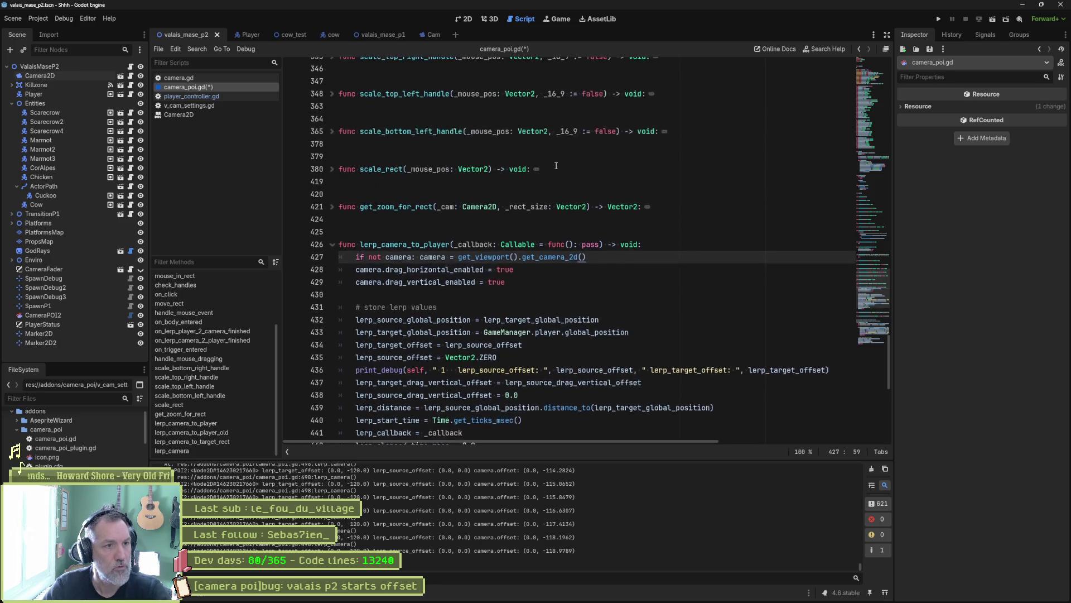
Paste an uncommented camera.follow_target line under the deactivate cam properties comment in on_lerp_camera_2_player_finished
scroll(553, 165, "up", 4)
scroll(558, 182, "up", 4)
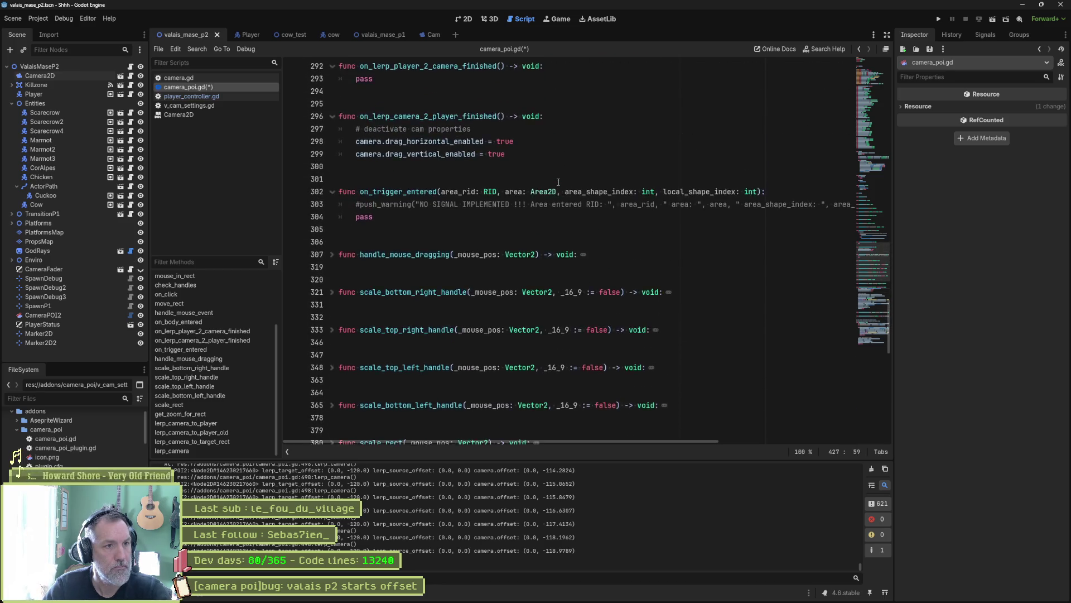
left_click(507, 169)
key("Return")
type("#camera.follow_target = true")
key("BackSpace")
Delete the drag_horizontal_enabled and drag_vertical_enabled lines from lerp_camera_to_player and save
scroll(451, 224, "down", 1)
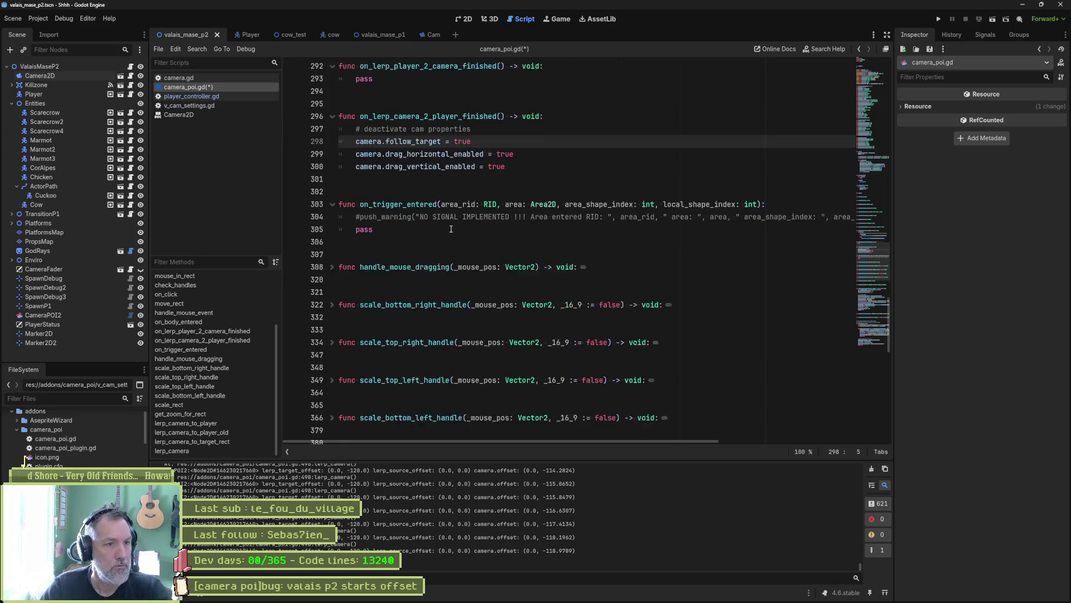
scroll(473, 253, "down", 7)
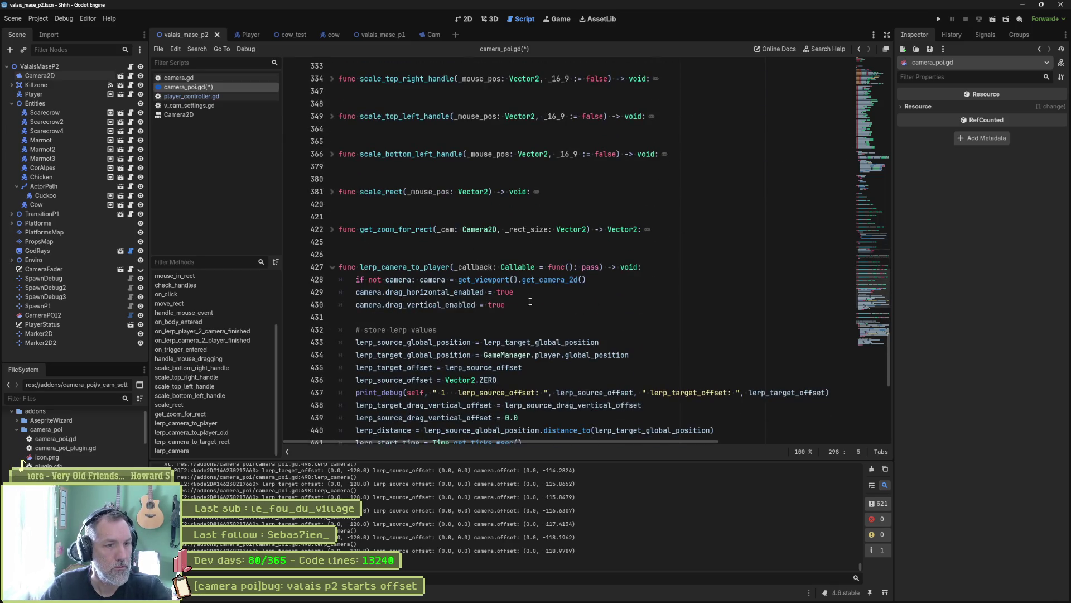
left_click(636, 286)
key("ctrl+shift+k")
key("ctrl+shift+k")
key("ctrl+s")
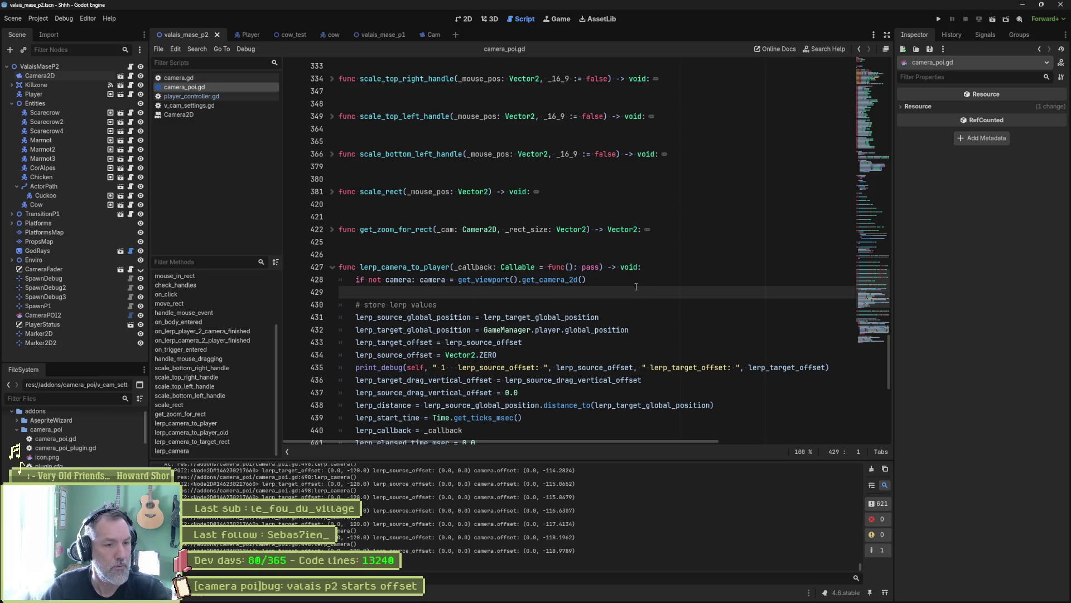
scroll(641, 290, "down", 2)
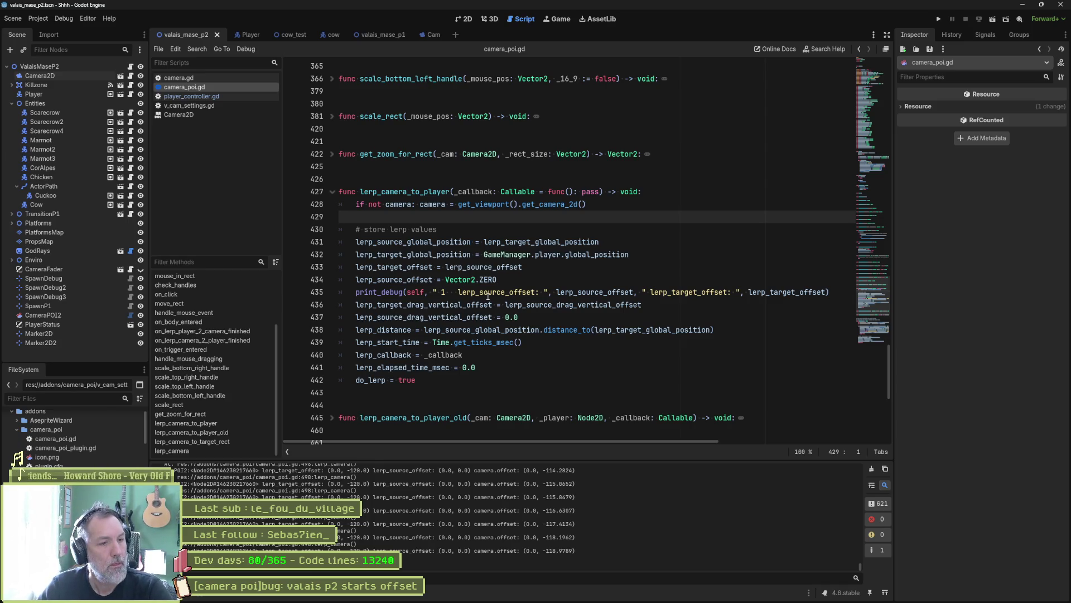
Delete the print_debug lines in lerp_camera_to_player and lerp_camera, then save
left_click(487, 292)
key("ctrl+shift+k")
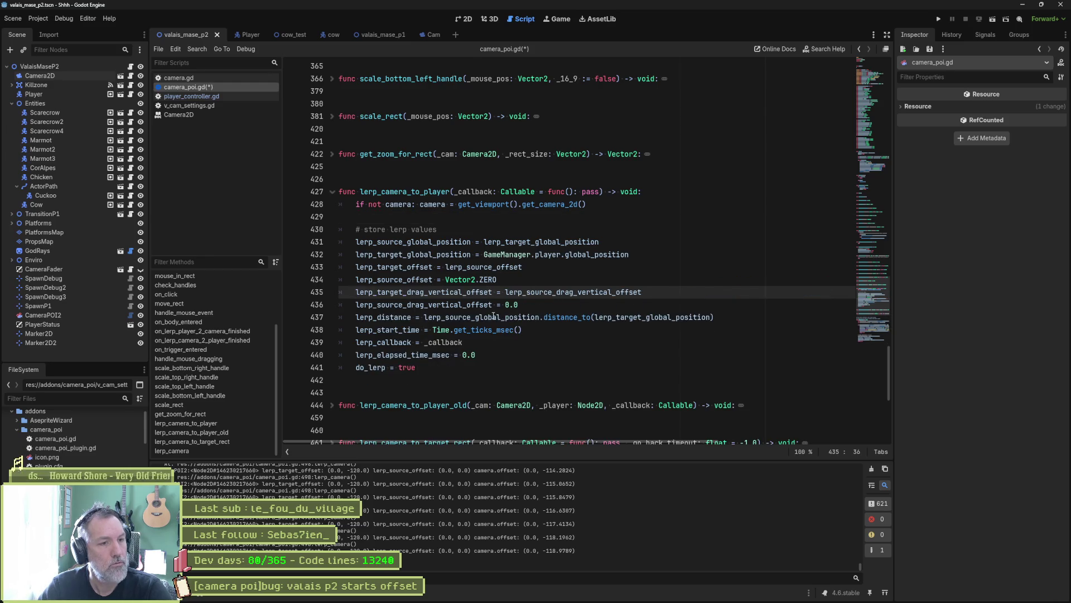
scroll(488, 318, "down", 3)
scroll(488, 318, "down", 5)
left_click(477, 304)
key("ctrl+shift+k")
key("ctrl+s")
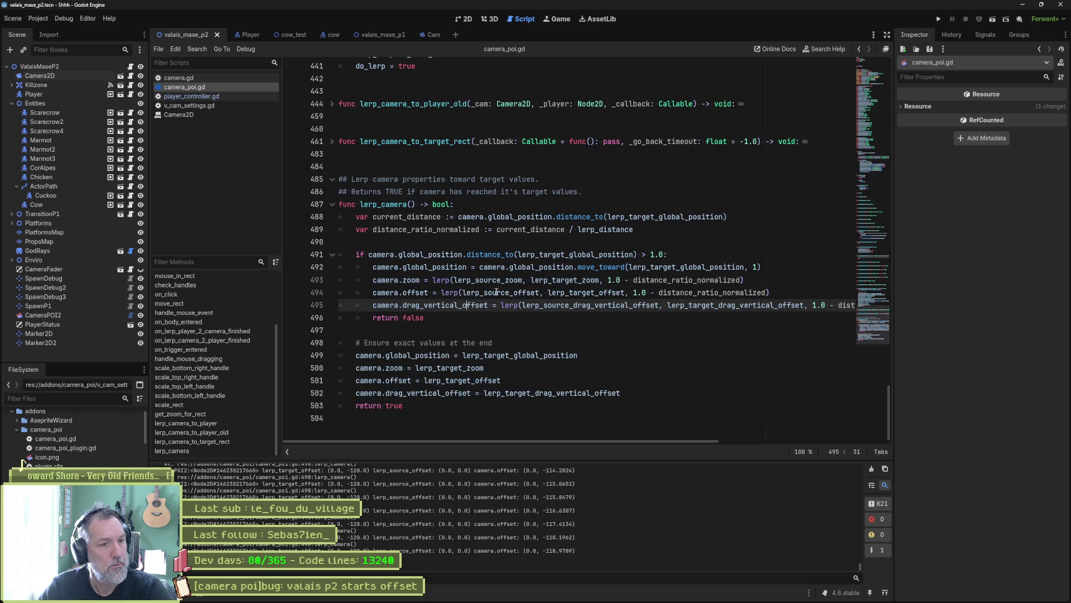
Highlight lerp_target_zoom to trace its use, then jump to on_trigger_entered
double_click(564, 280)
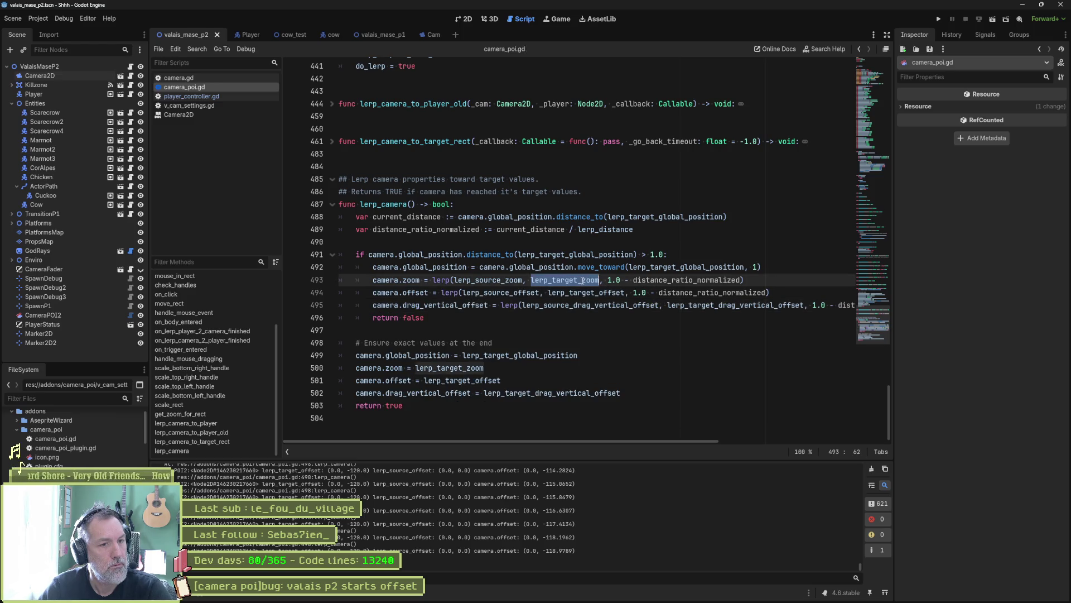
scroll(545, 316, "up", 5)
scroll(545, 315, "up", 1)
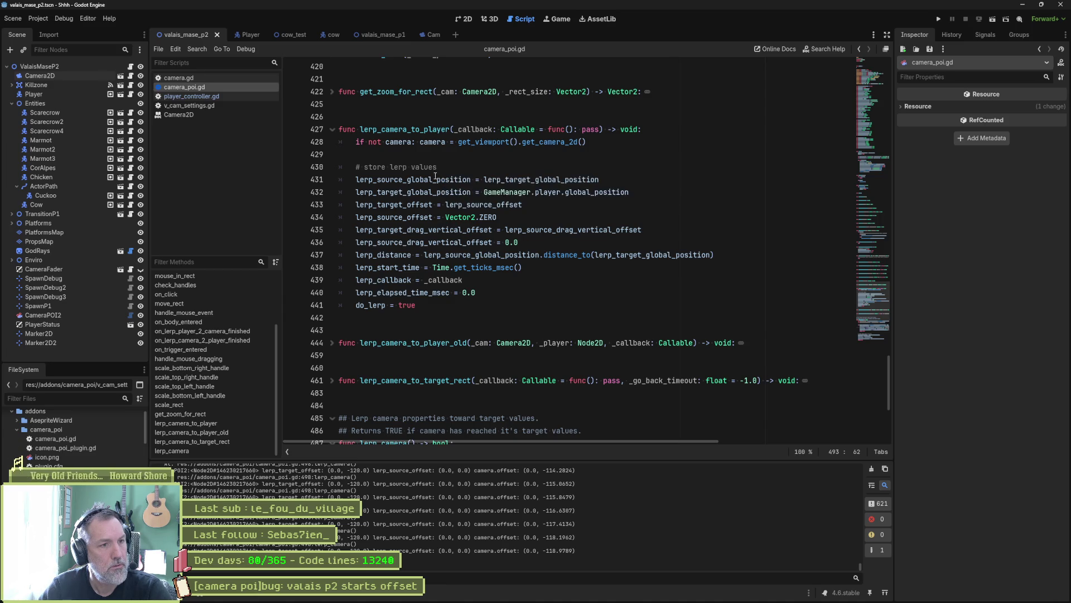
mouse_move(435, 176)
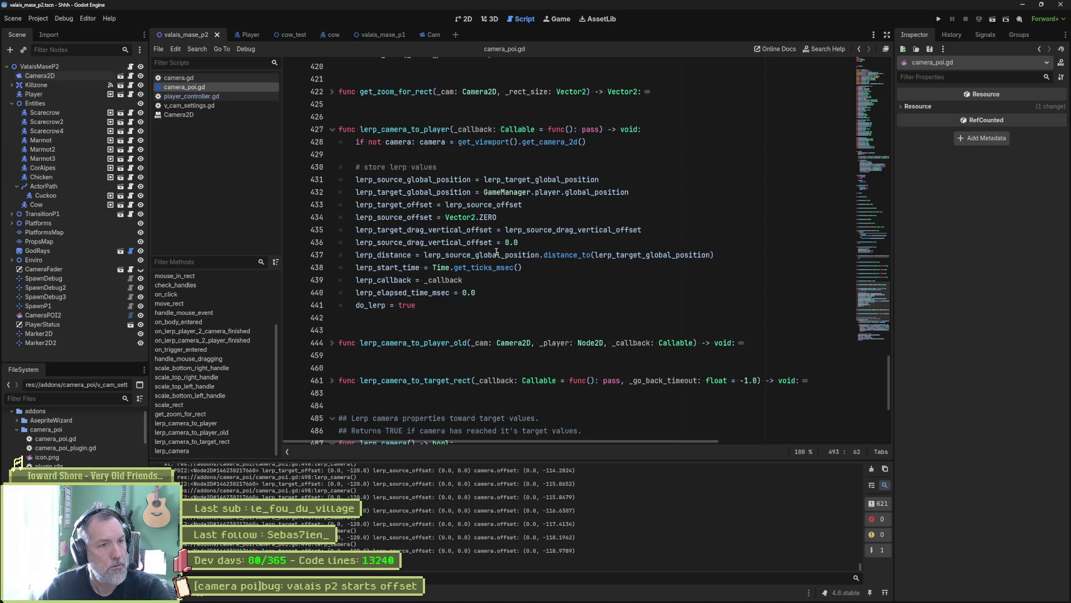
left_click(210, 349)
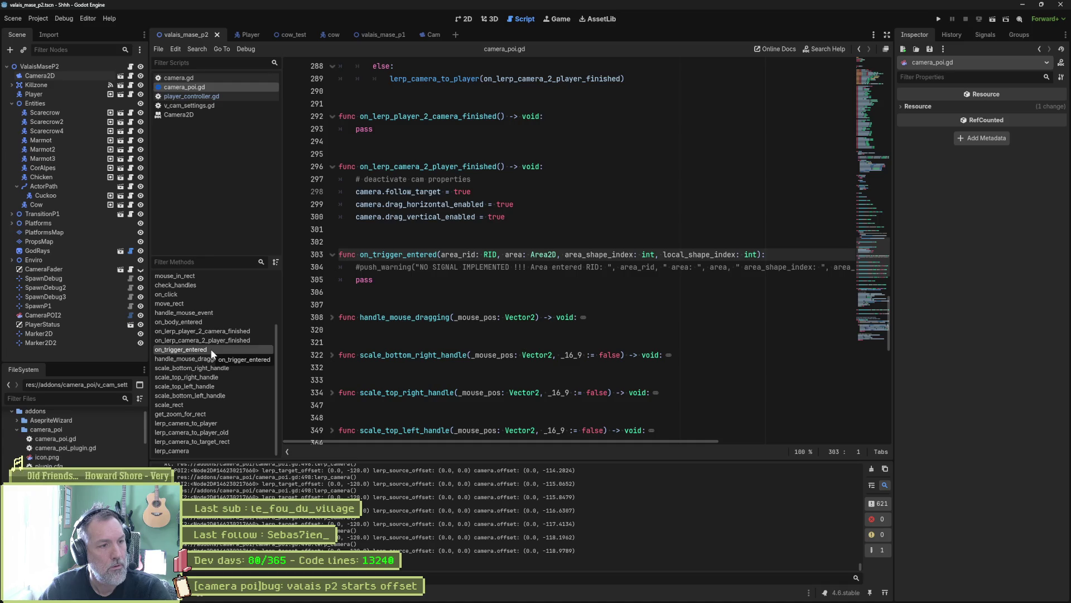
Jump to on_body_entered, then to the lerp_camera_to_player definition
left_click(205, 322)
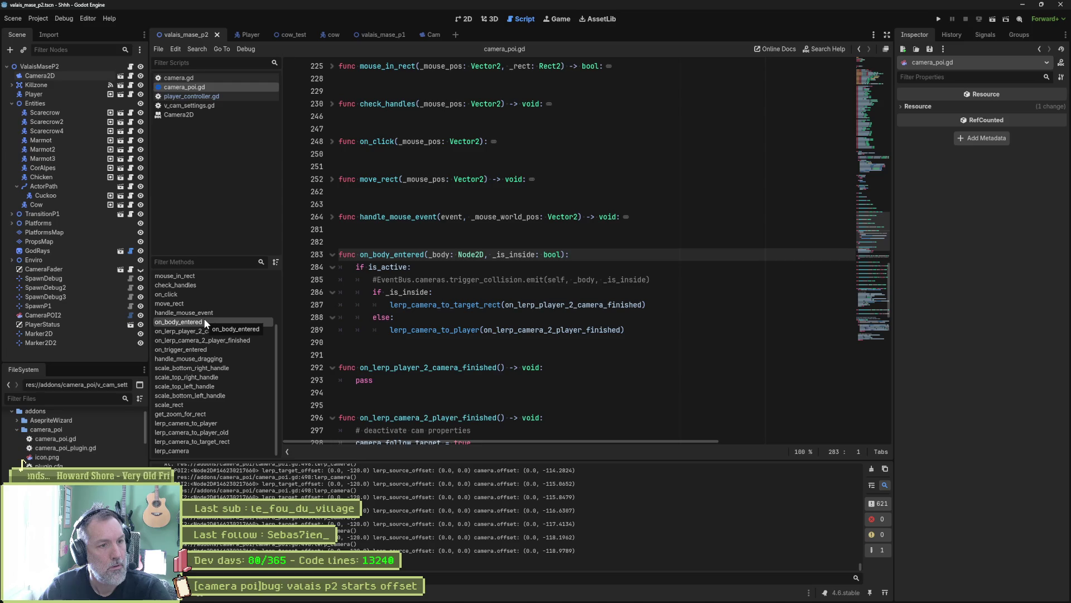
mouse_move(507, 329)
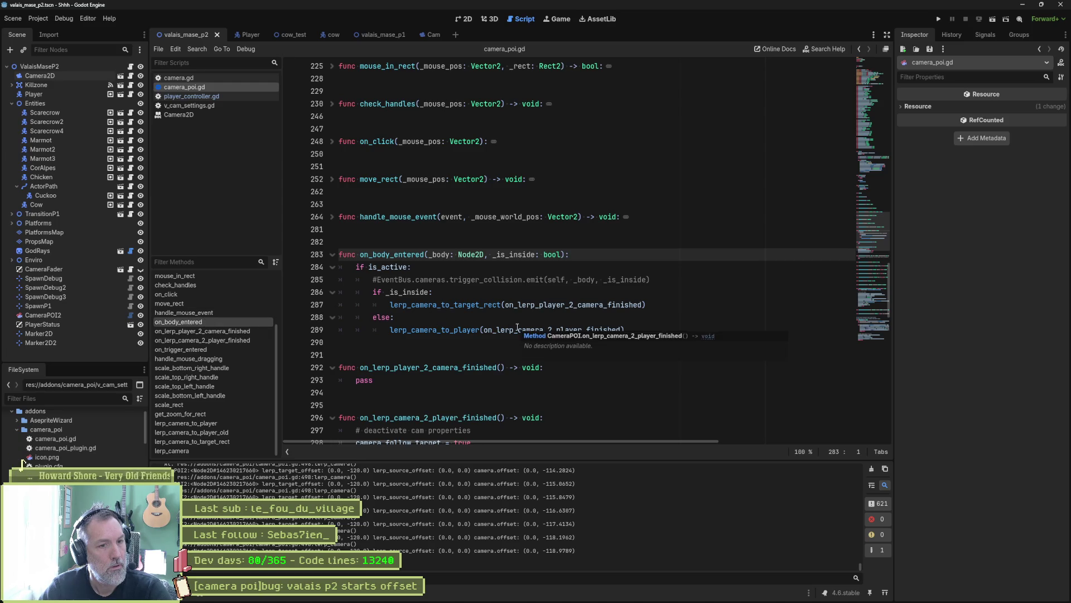
left_click(446, 330, "ctrl")
scroll(447, 335, "down", 1)
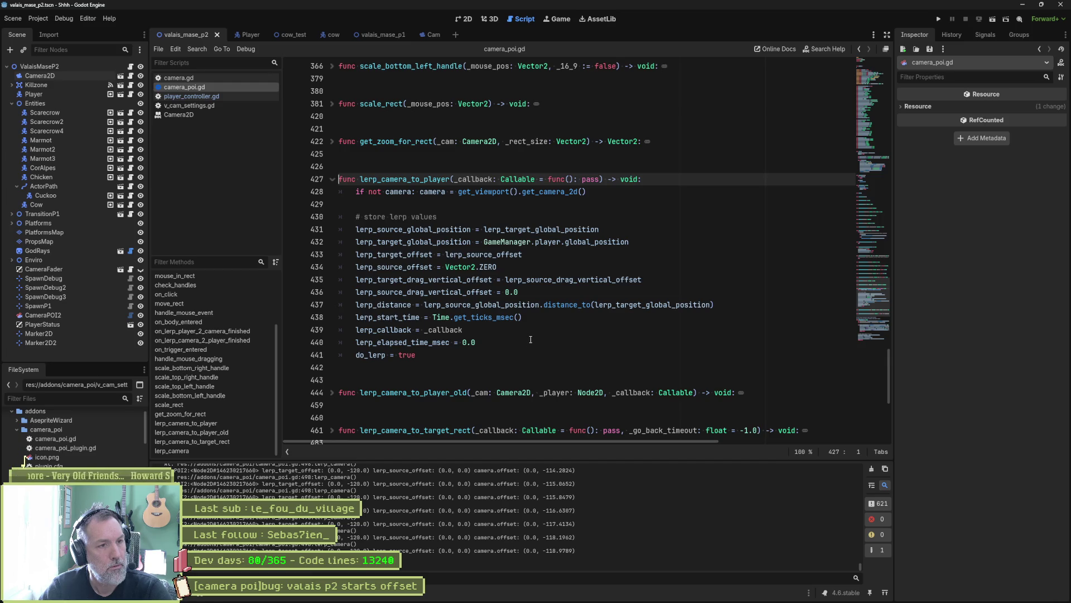
scroll(509, 334, "down", 3)
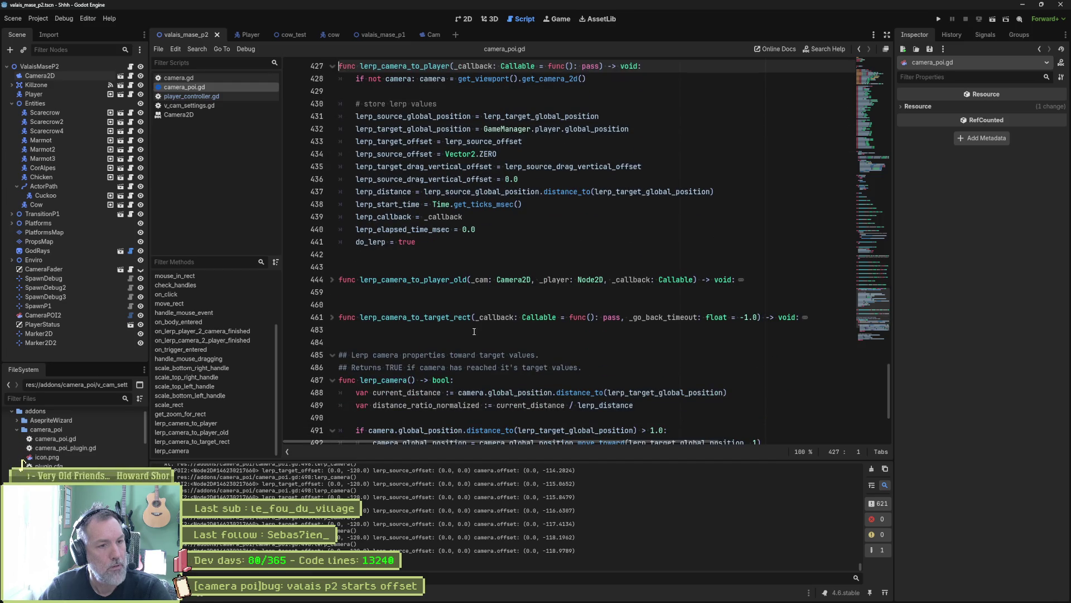
Unfold lerp_camera_to_target_rect and select its lerp_source_zoom and lerp_target_zoom lines
left_click(332, 317)
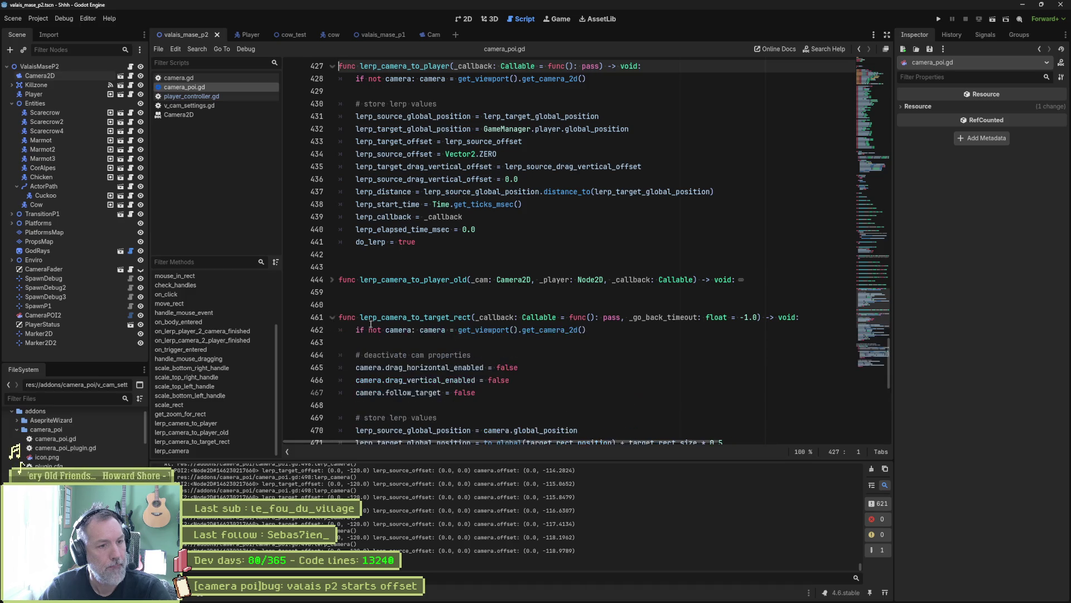
scroll(432, 337, "down", 3)
left_click_drag(623, 356, 739, 333)
key("ctrl+c")
scroll(554, 322, "up", 6)
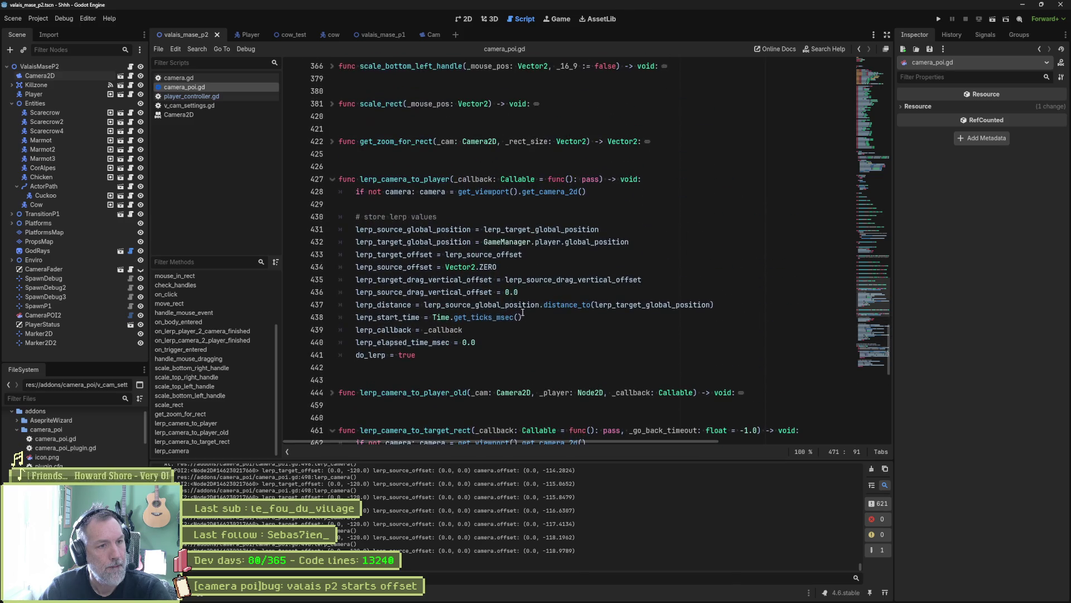
scroll(535, 328, "down", 4)
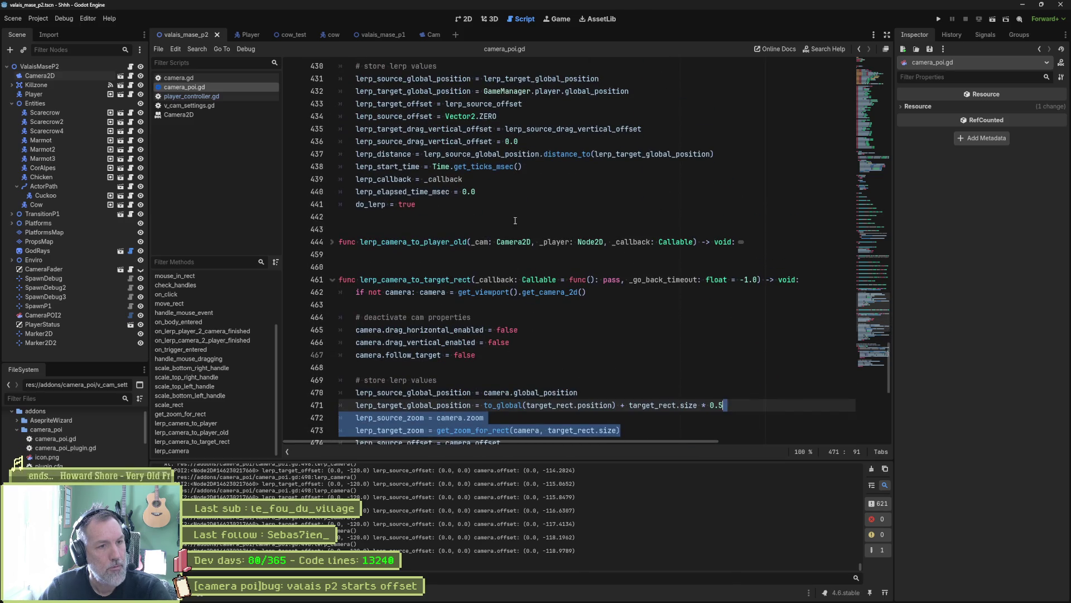
scroll(515, 221, "up", 2)
Paste the zoom lines into lerp_camera_to_player and swap them so lerp_source_zoom comes first
left_click(636, 166)
key("ctrl+v")
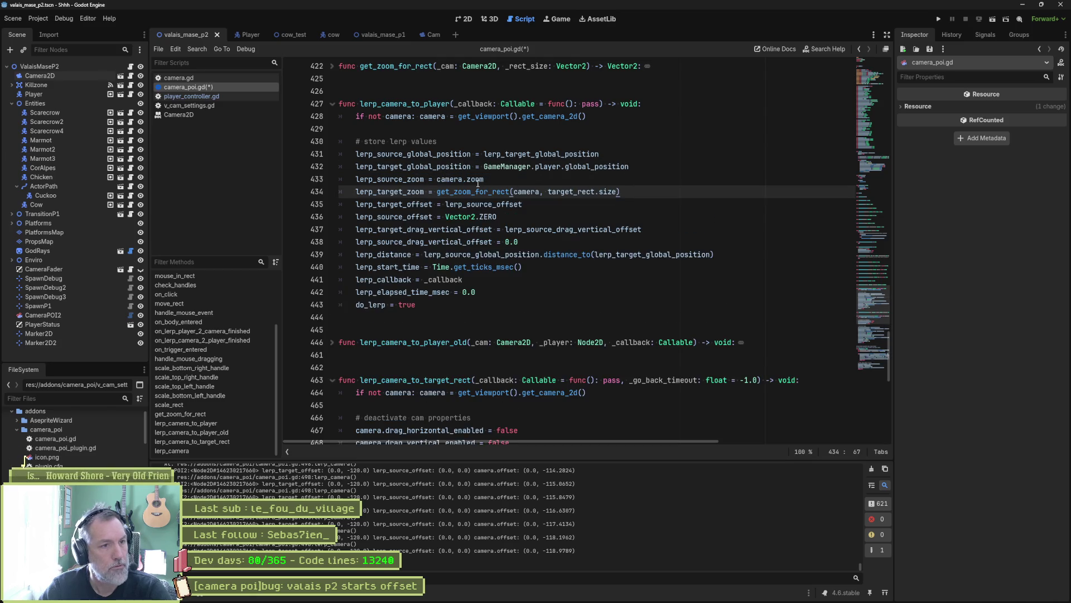
double_click(421, 193)
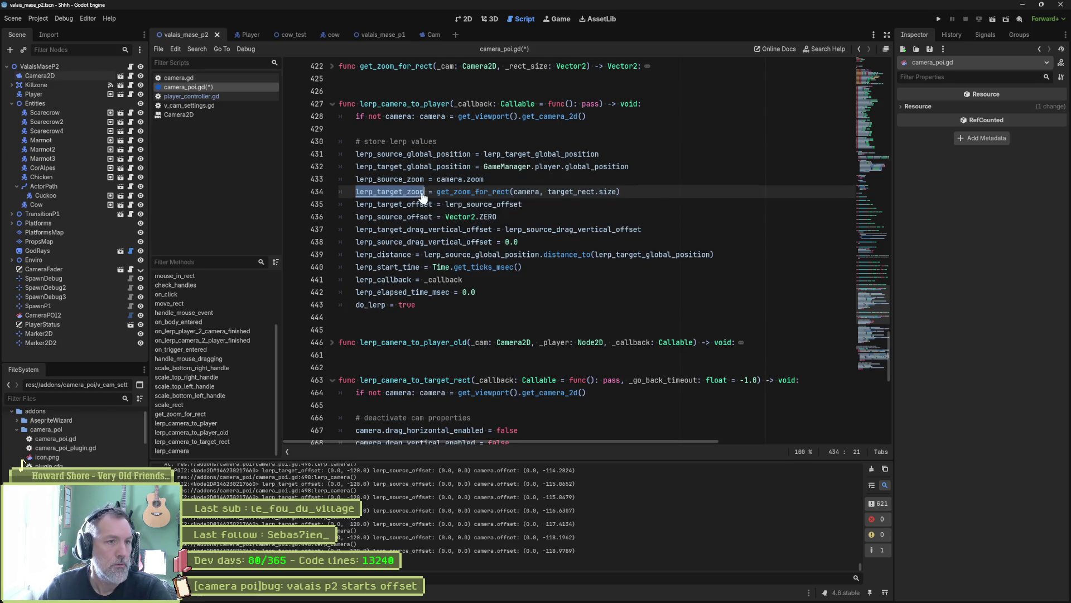
left_click_drag(437, 179, 484, 179)
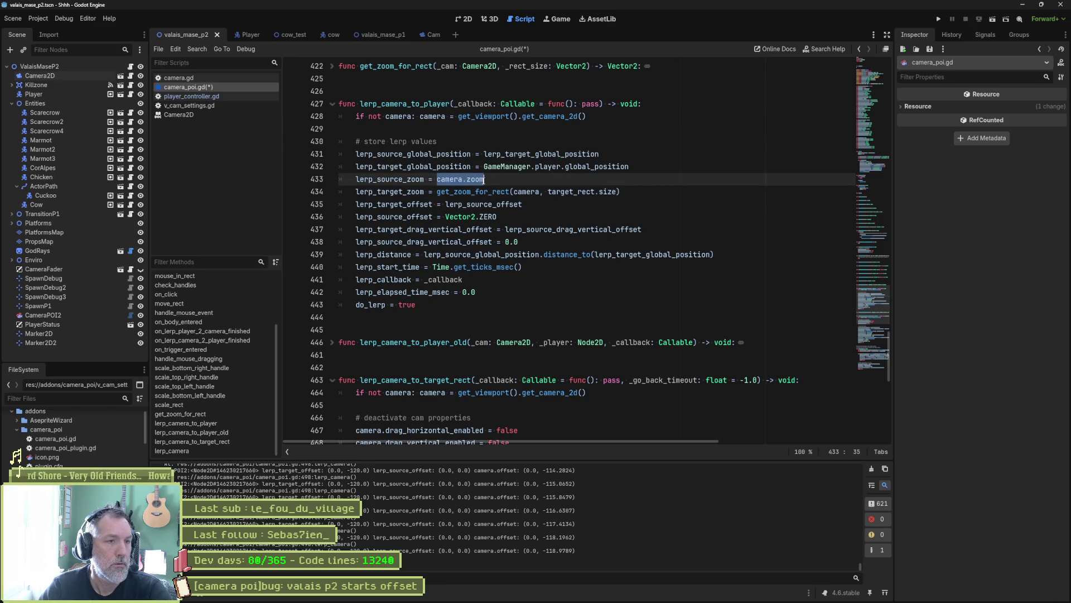
left_click(461, 193)
key("alt+Up")
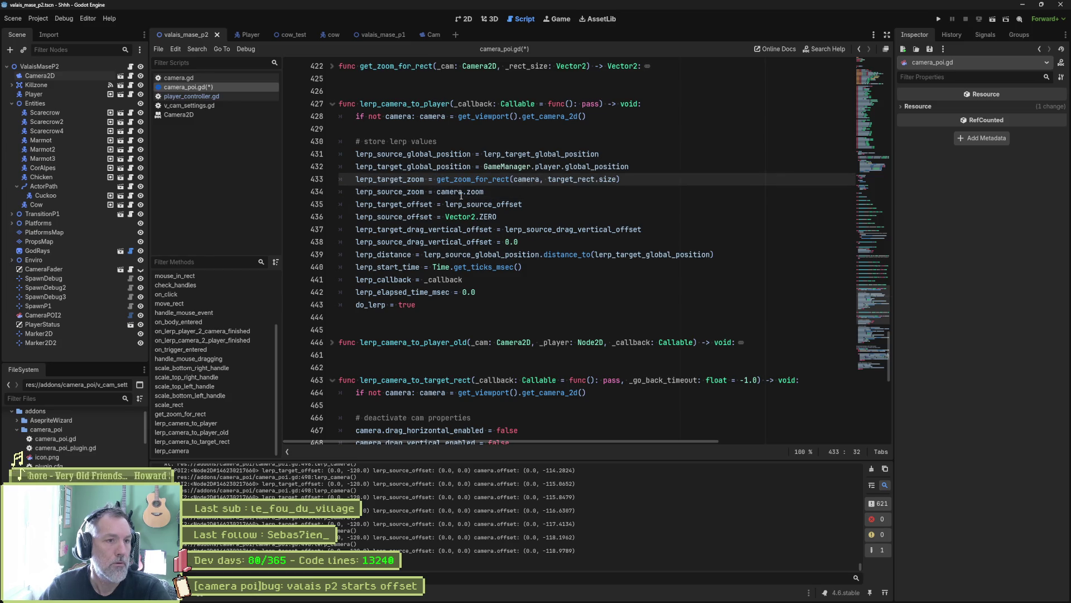
Replace the get_zoom_for_rect call with lerp_source_zoom, save, and run the game
double_click(389, 191)
key("ctrl+c")
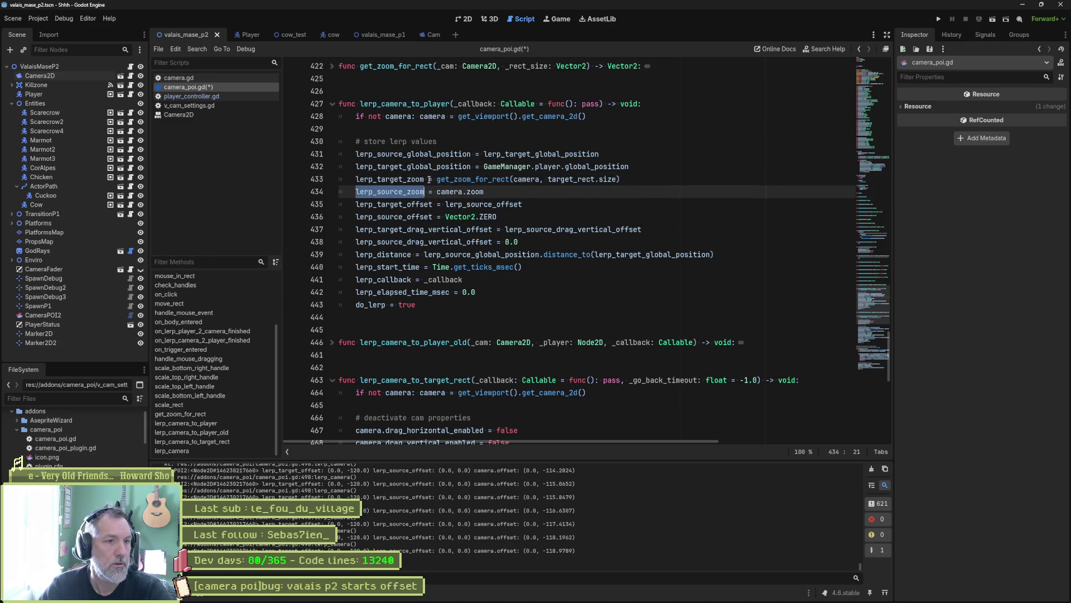
left_click(437, 179)
left_click_drag(437, 179, 627, 181)
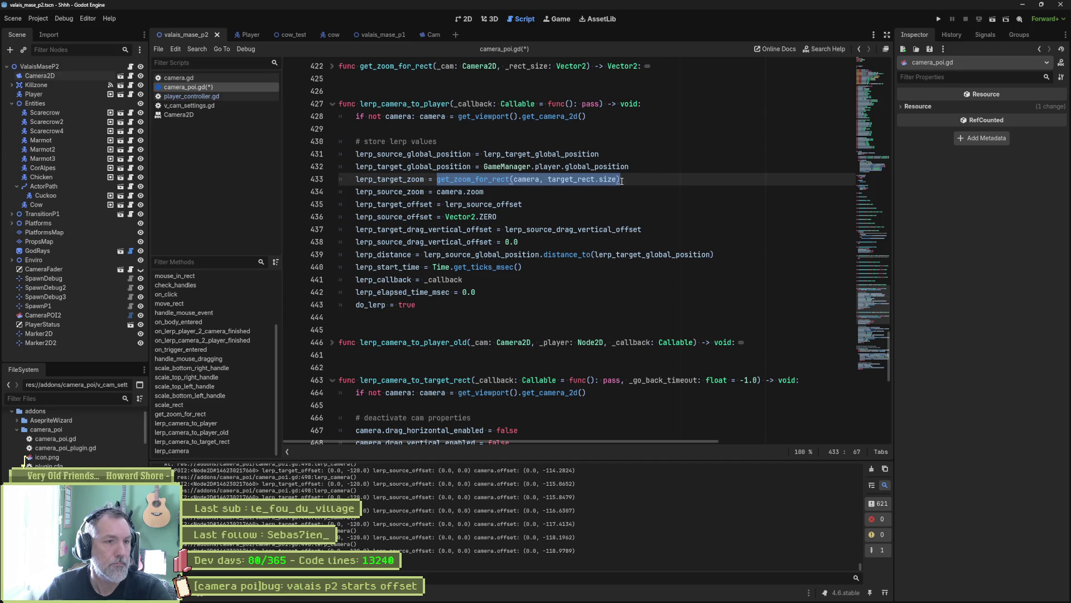
key("ctrl+v")
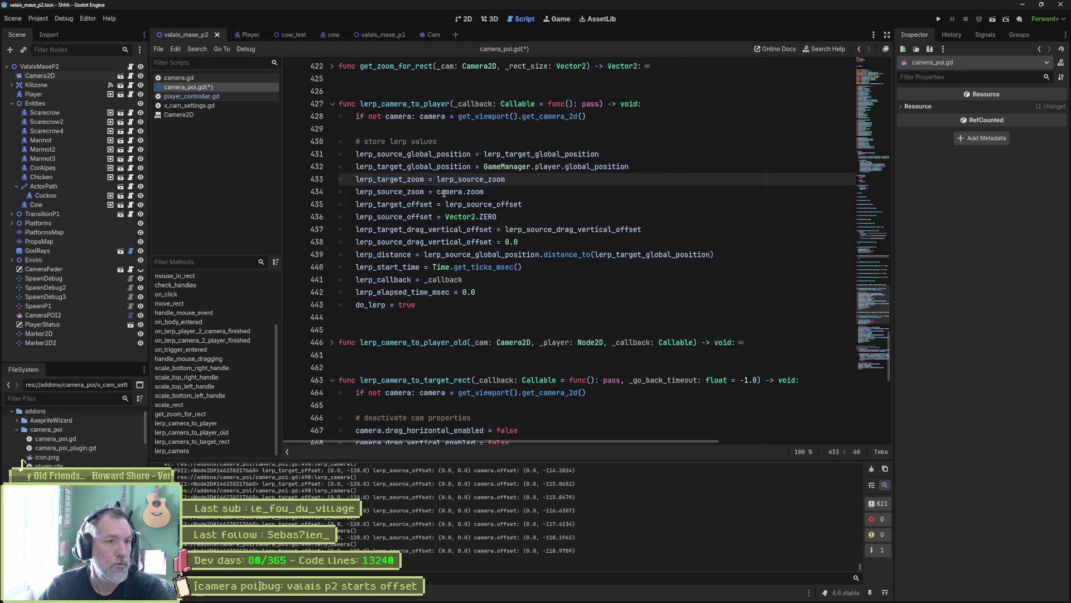
key("ctrl+s")
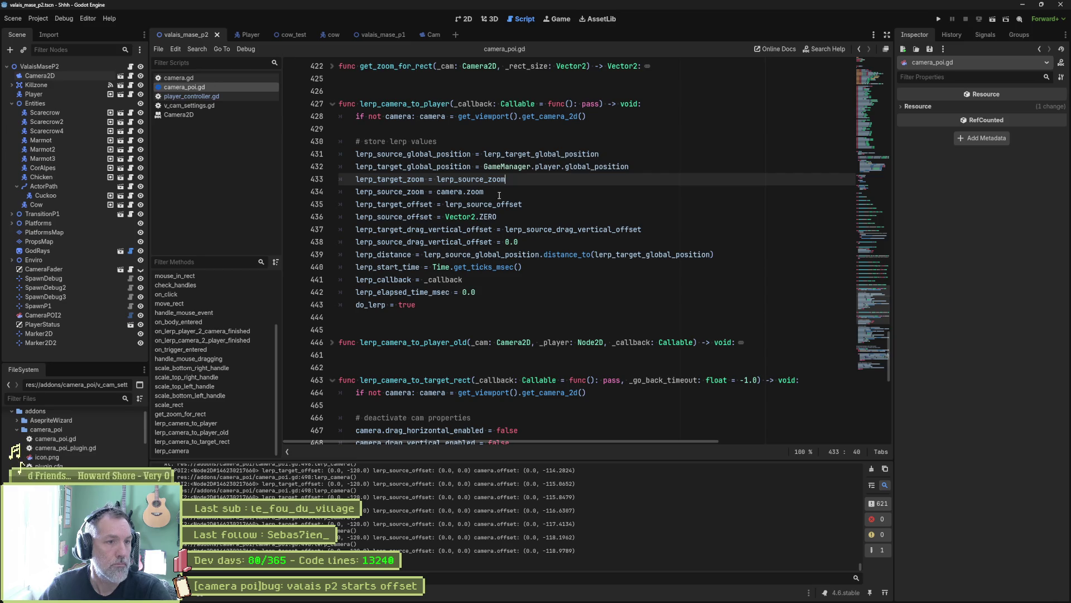
key("F5")
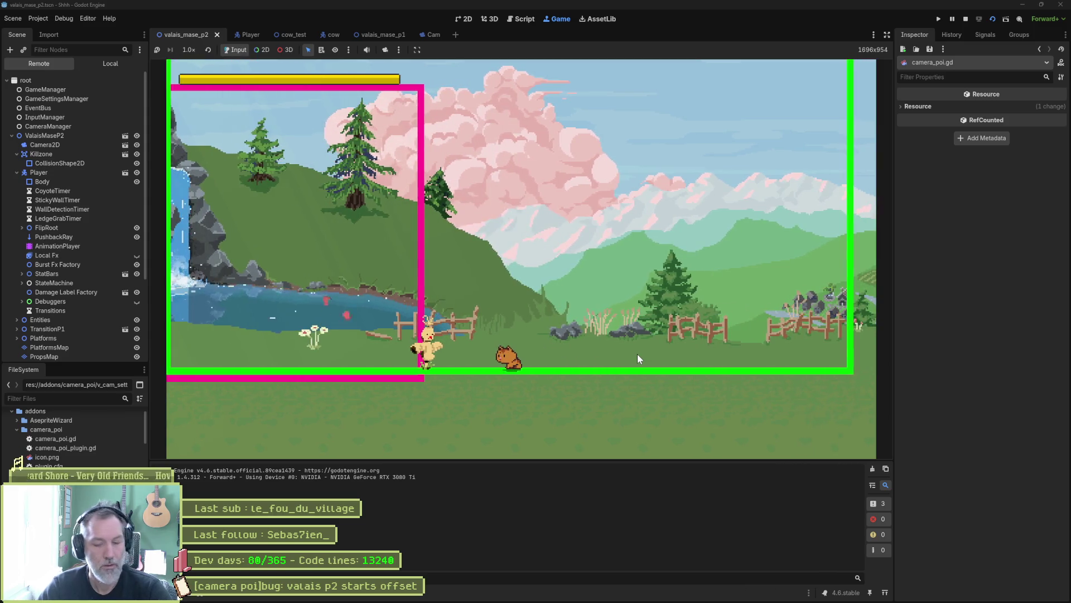
Stop the running valais_mase_p2 game with F8
key("F8")
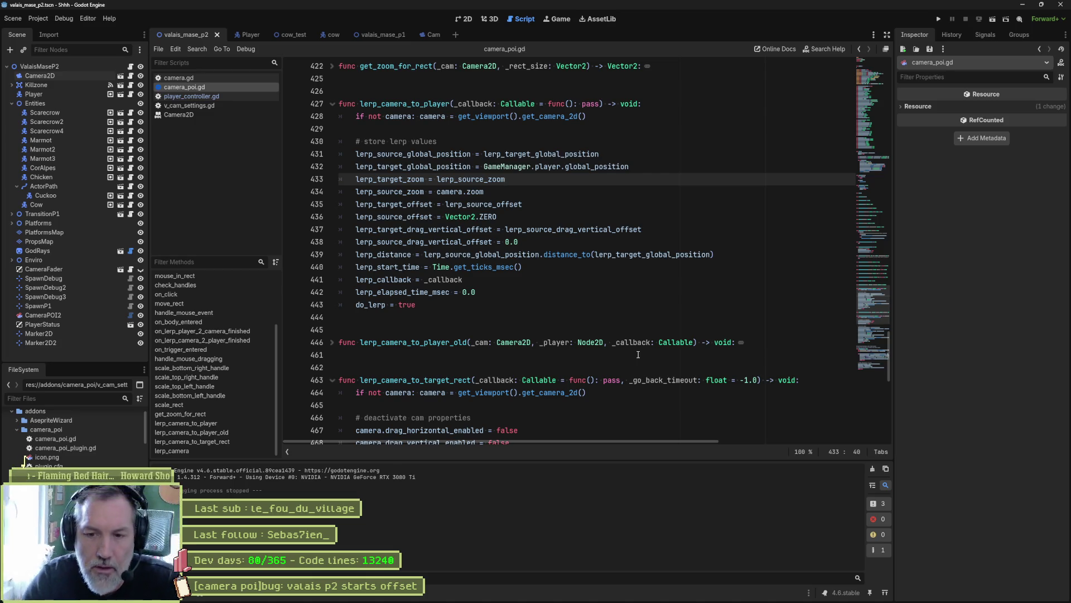
left_click(513, 277)
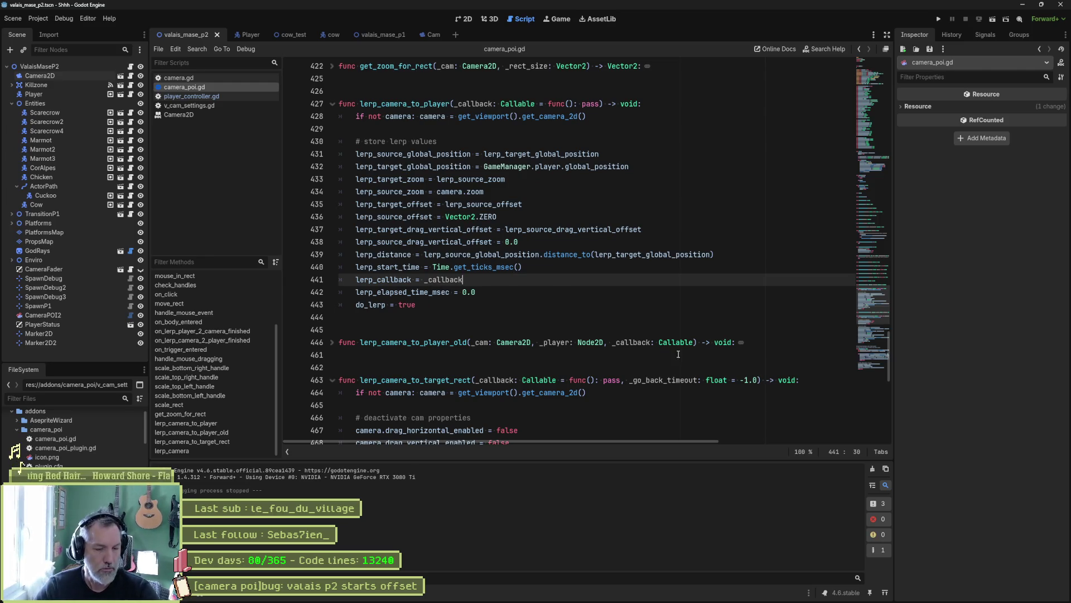
mouse_move(708, 600)
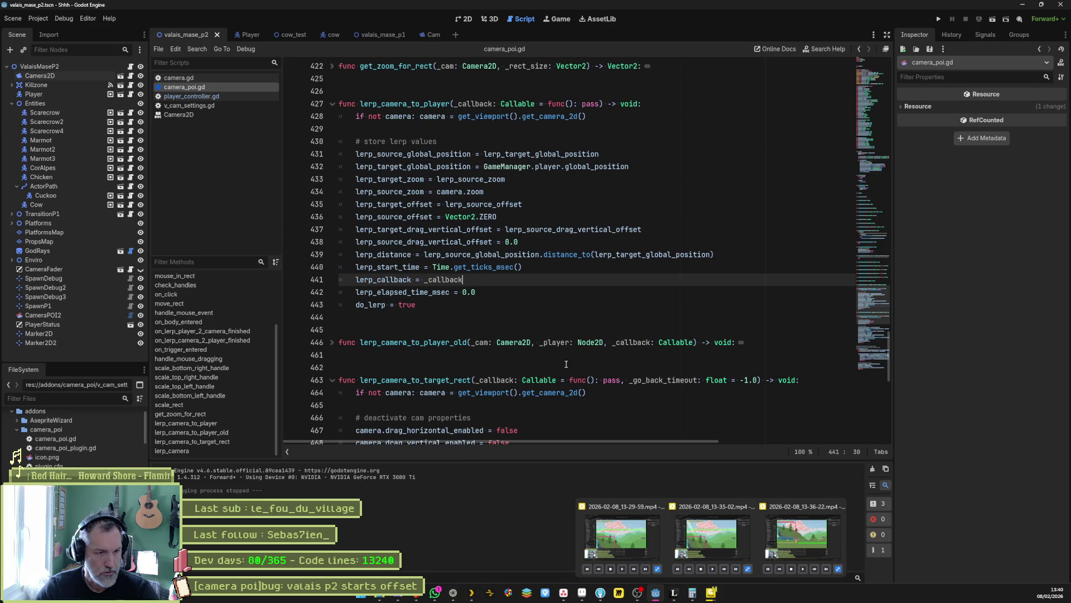
left_click(555, 334)
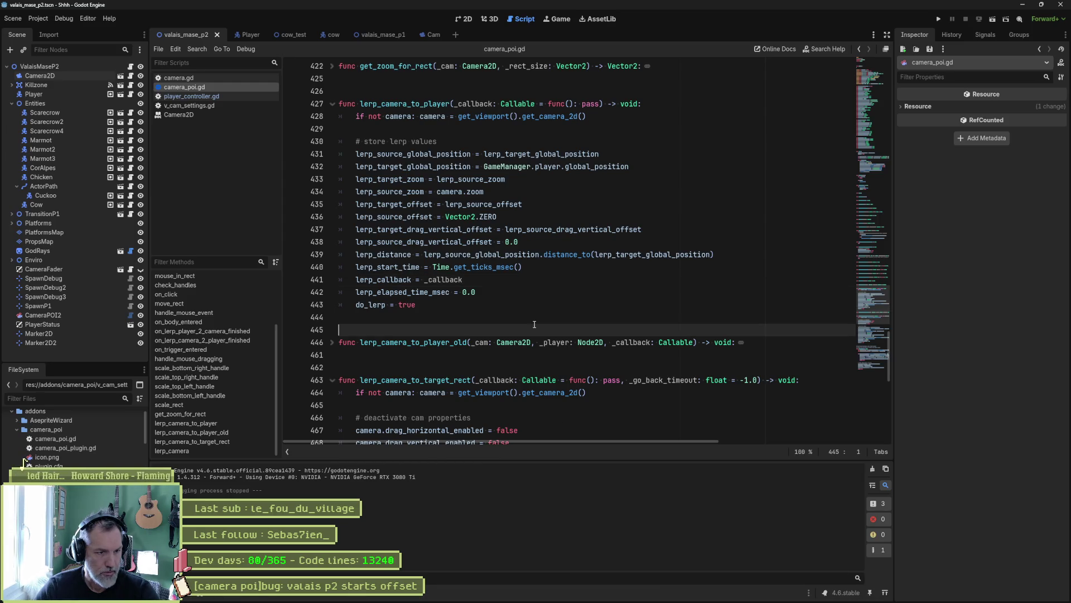
Delete the commented-out lerp_camera_to_player_old function from camera_poi.gd
left_click(332, 342)
scroll(414, 370, "down", 3)
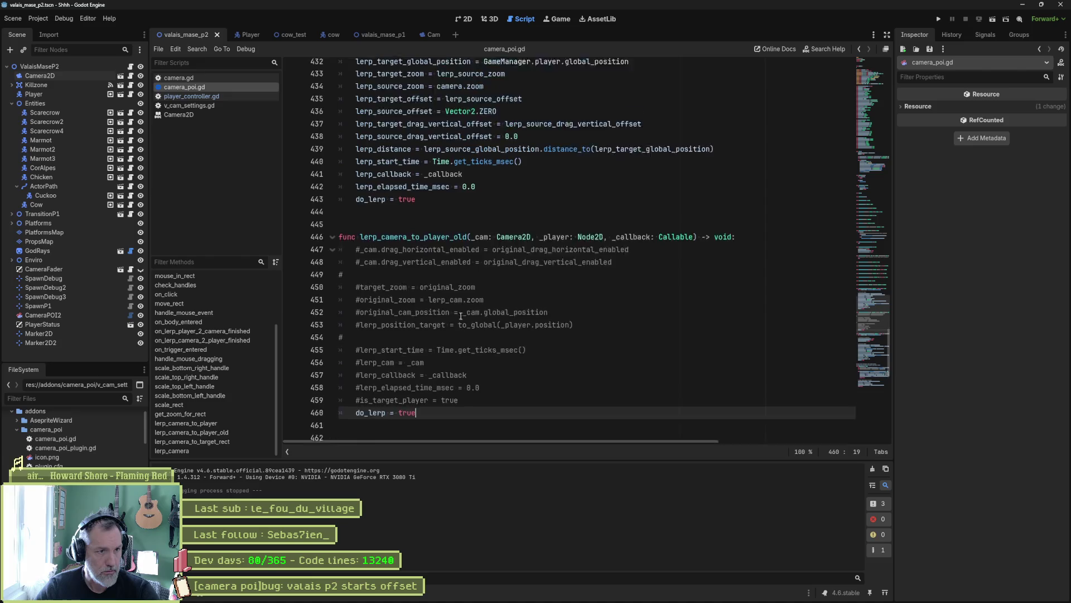
left_click(466, 228, "shift")
key("Delete")
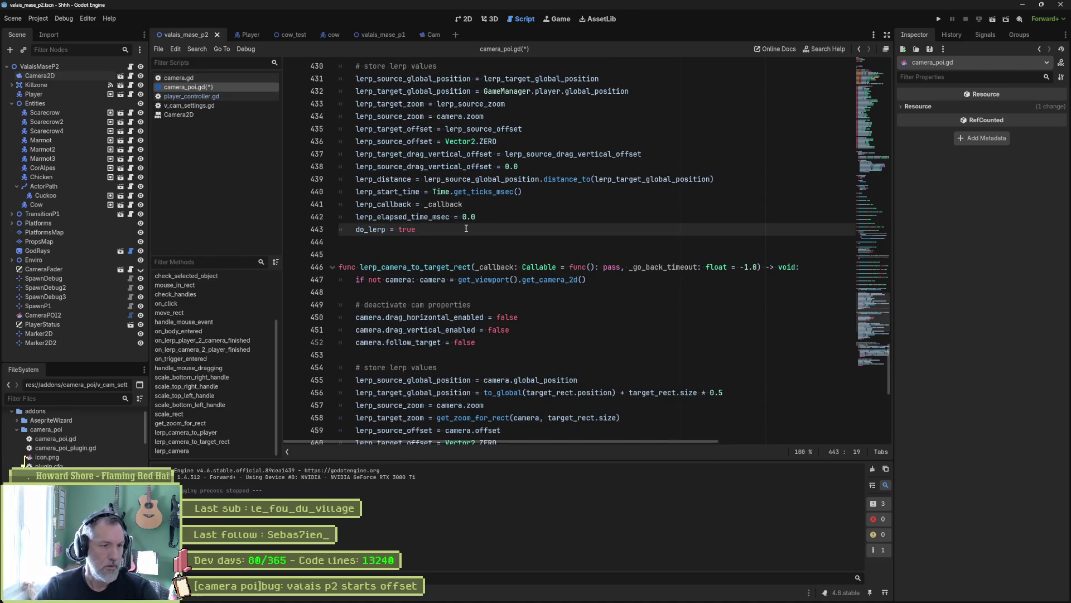
scroll(494, 314, "down", 4)
scroll(493, 314, "down", 3)
scroll(502, 313, "down", 3)
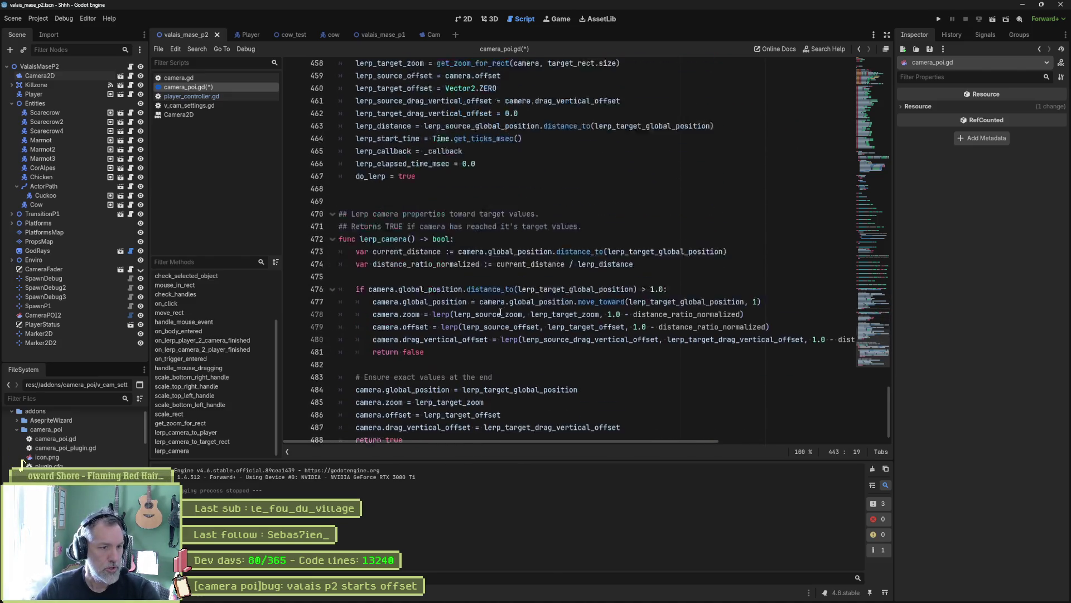
scroll(501, 313, "up", 6)
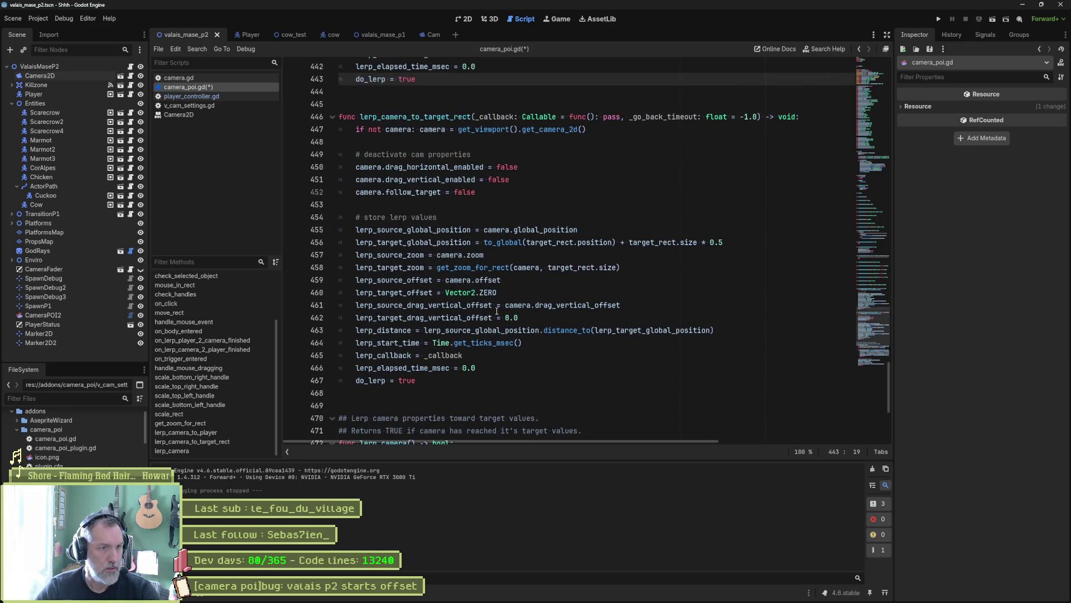
scroll(496, 311, "up", 7)
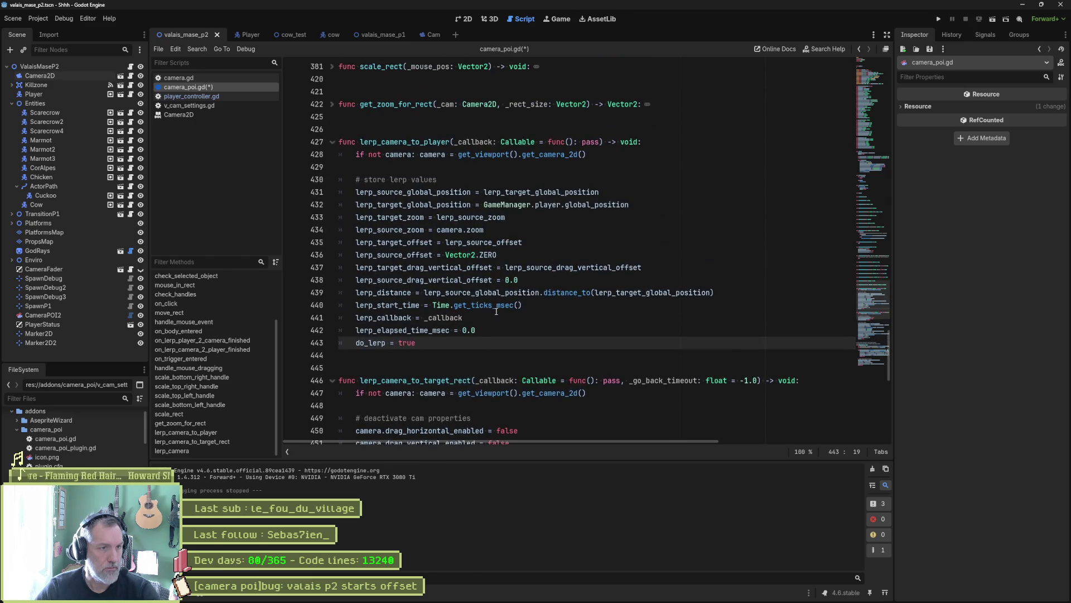
Fold lerp_camera_to_player, lerp_camera_to_target_rect and lerp_camera in the gutter
left_click(332, 142)
left_click(332, 179)
left_click(332, 242)
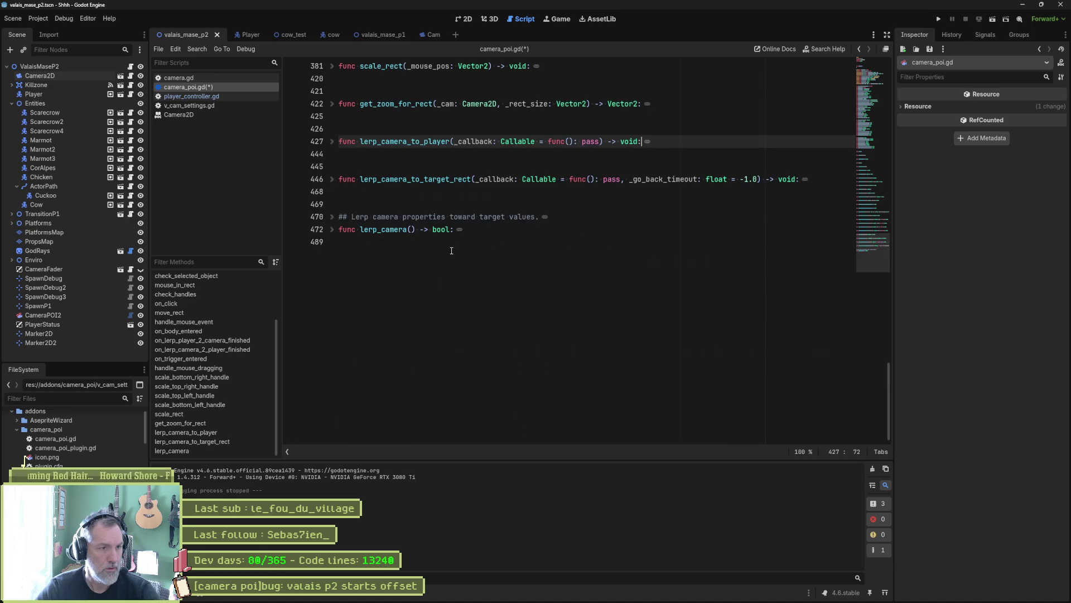
Save, place the callback functions below lerp_camera, and add an empty line after it
key("ctrl+s")
scroll(507, 319, "up", 6)
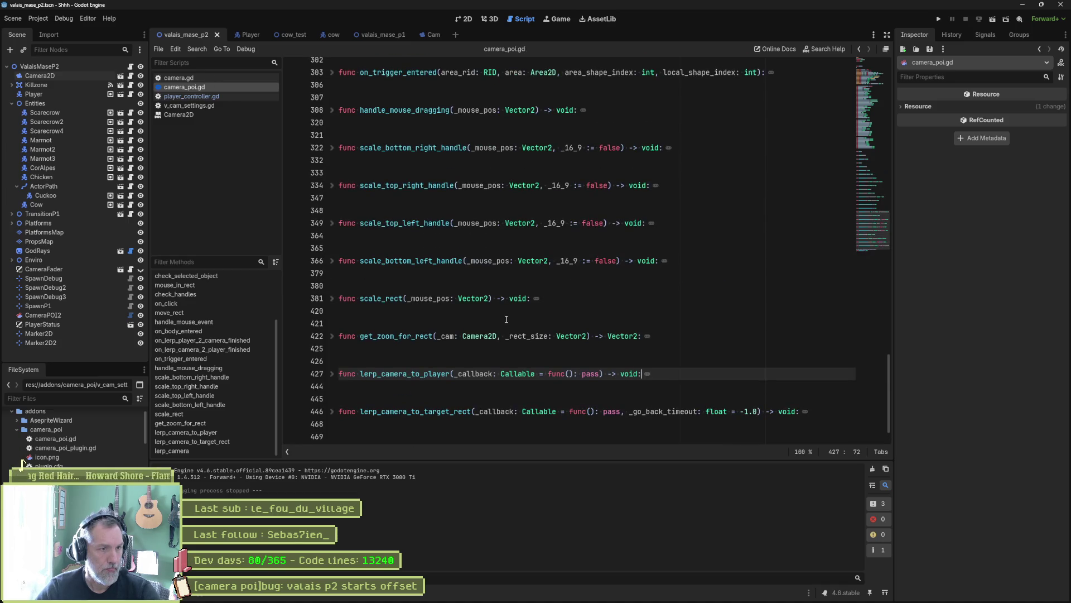
scroll(497, 318, "up", 5)
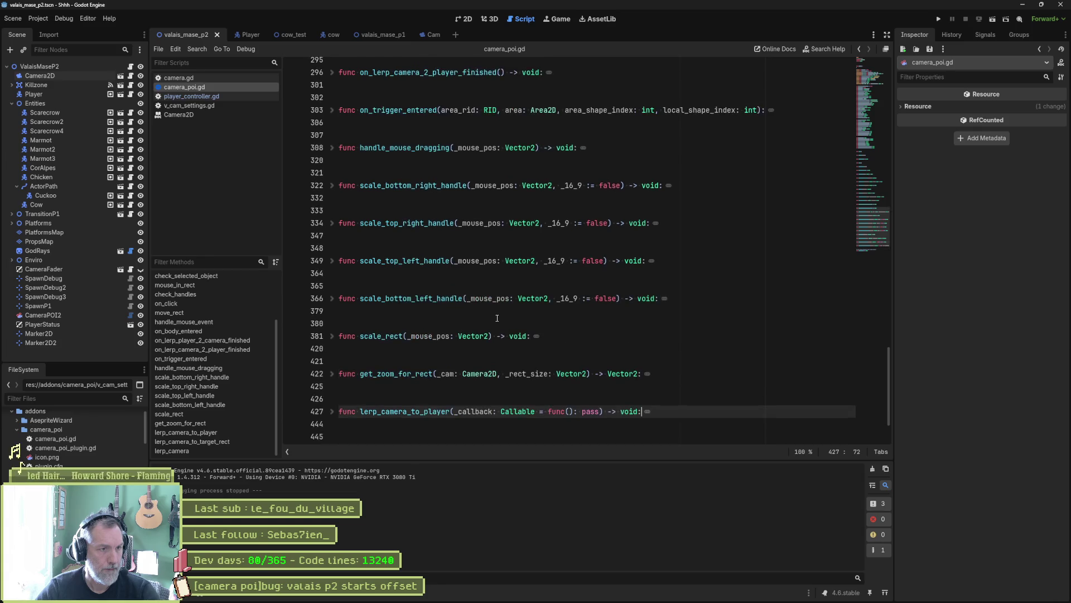
key("ctrl+z")
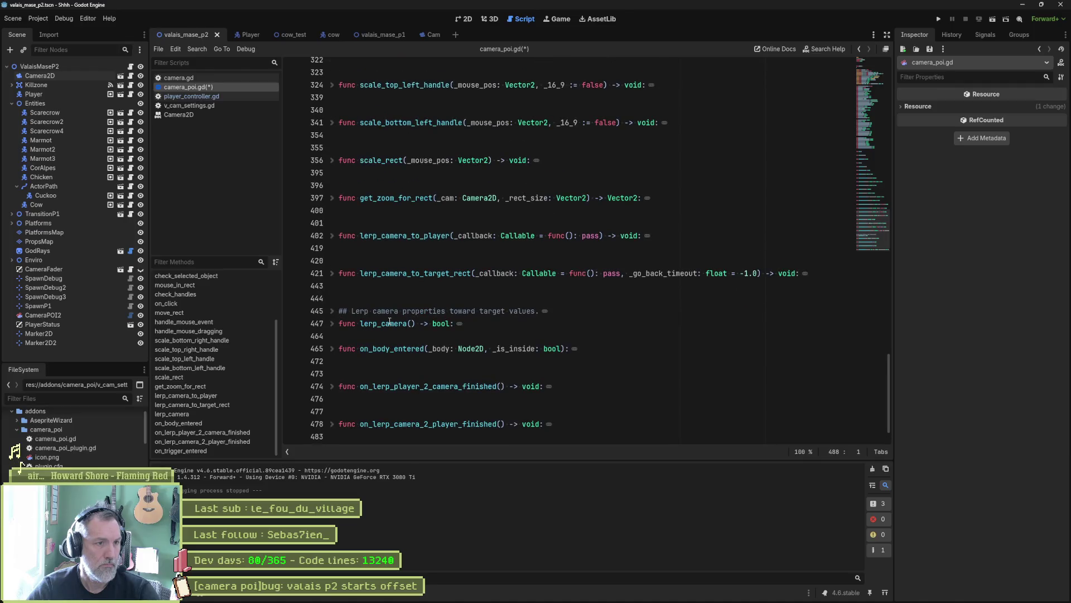
left_click(381, 337)
key("Return")
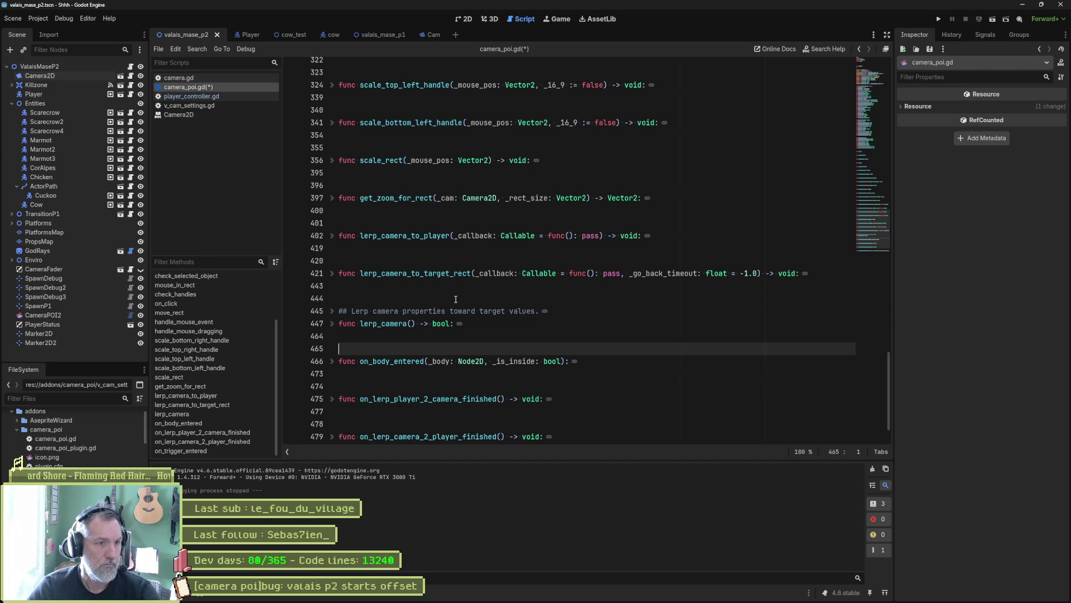
Expand on_click and cut it from its old spot near check_handles
scroll(447, 291, "up", 2)
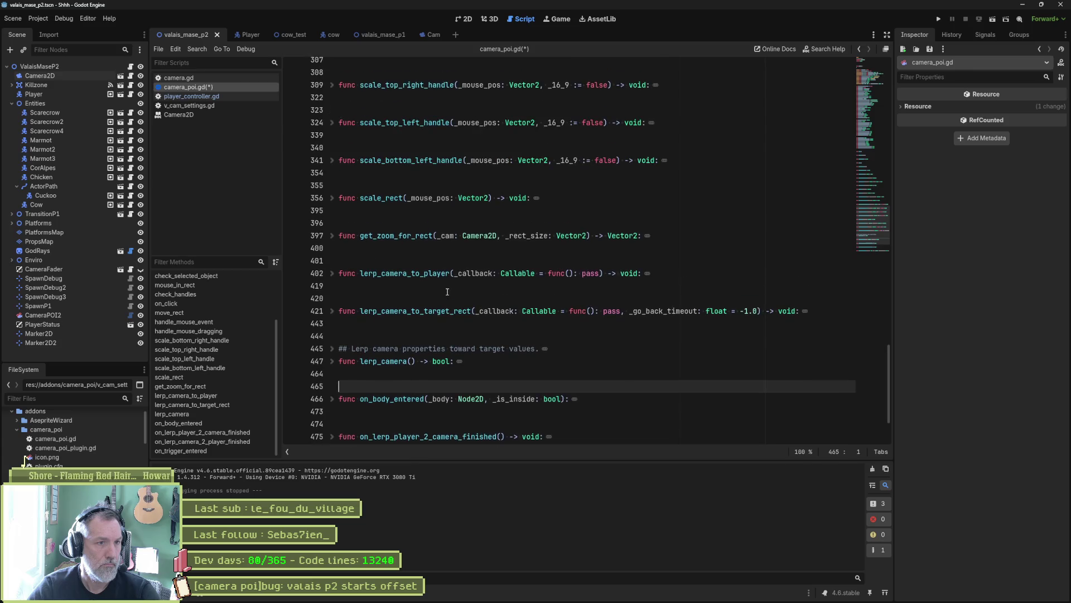
scroll(408, 280, "up", 1)
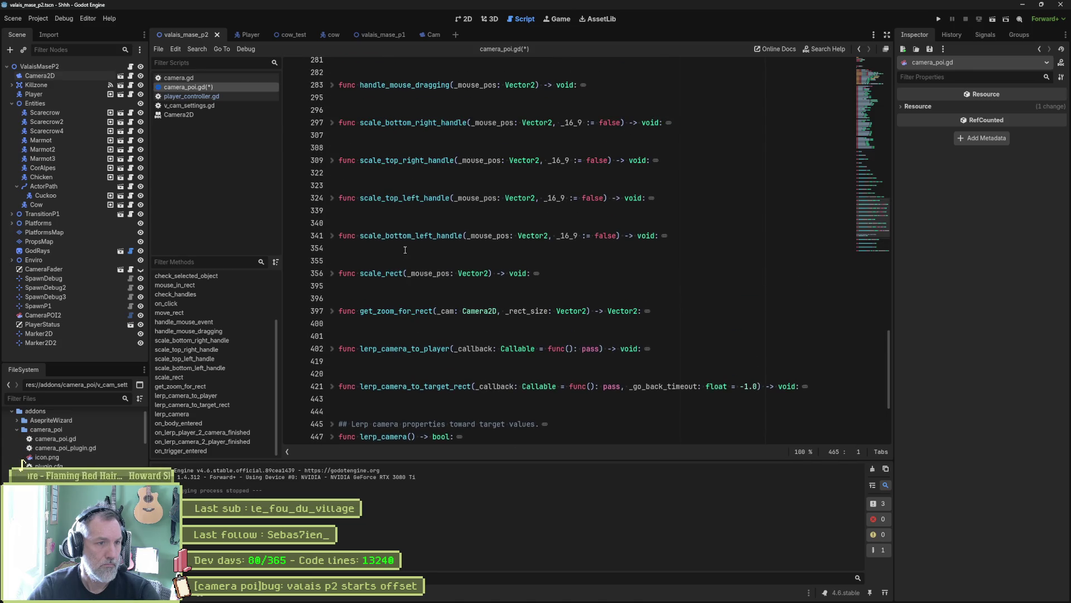
scroll(399, 238, "up", 3)
scroll(399, 226, "up", 1)
scroll(412, 210, "up", 3)
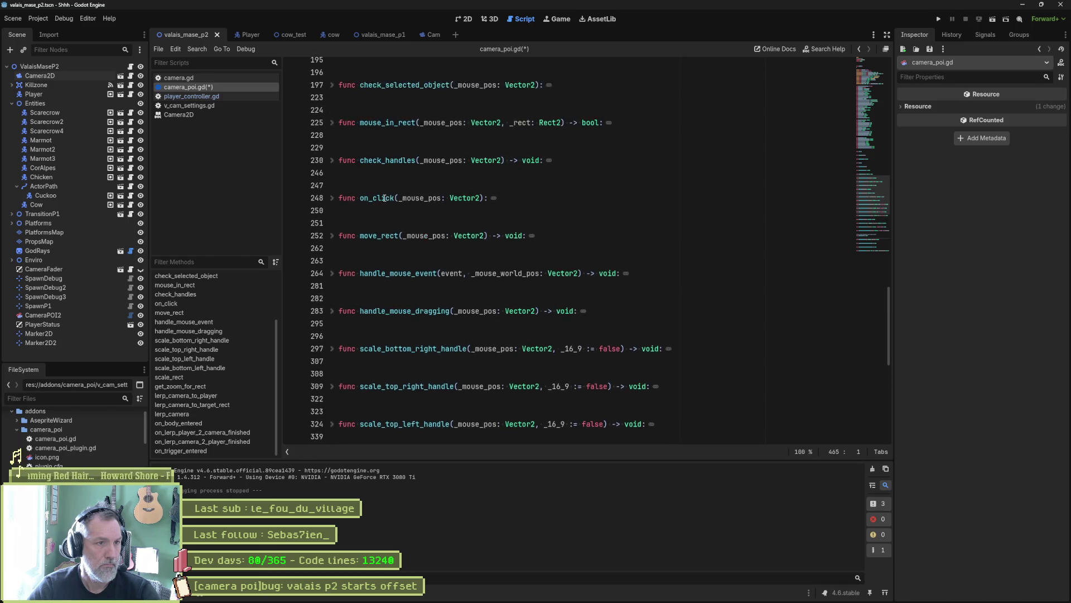
left_click(332, 236)
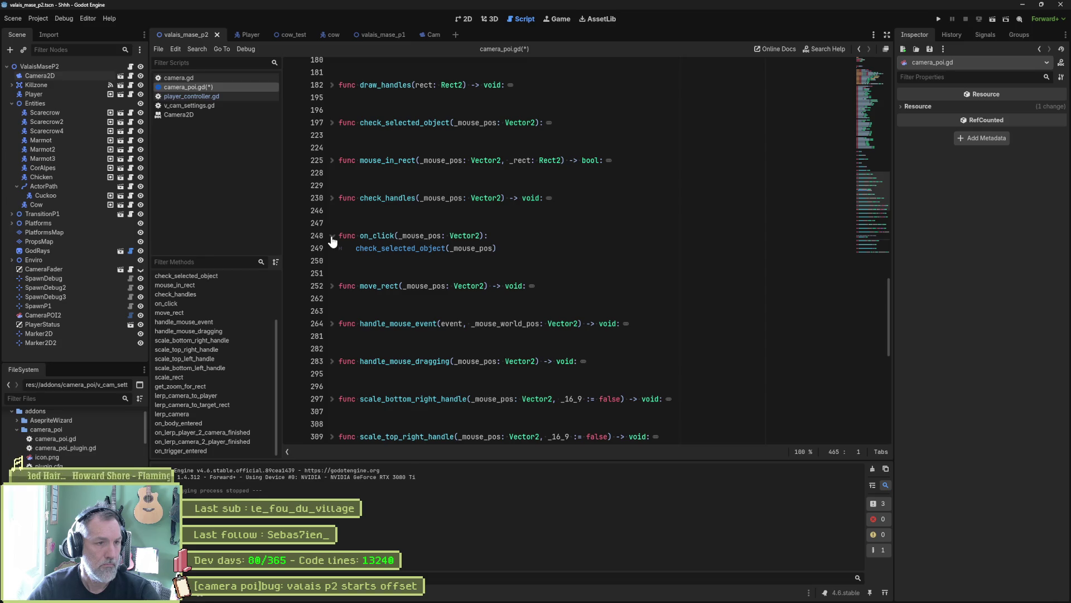
left_click(496, 248)
key("shift+Up")
key("shift+Up")
key("shift+Up")
key("ctrl+c")
key("BackSpace")
key("Delete")
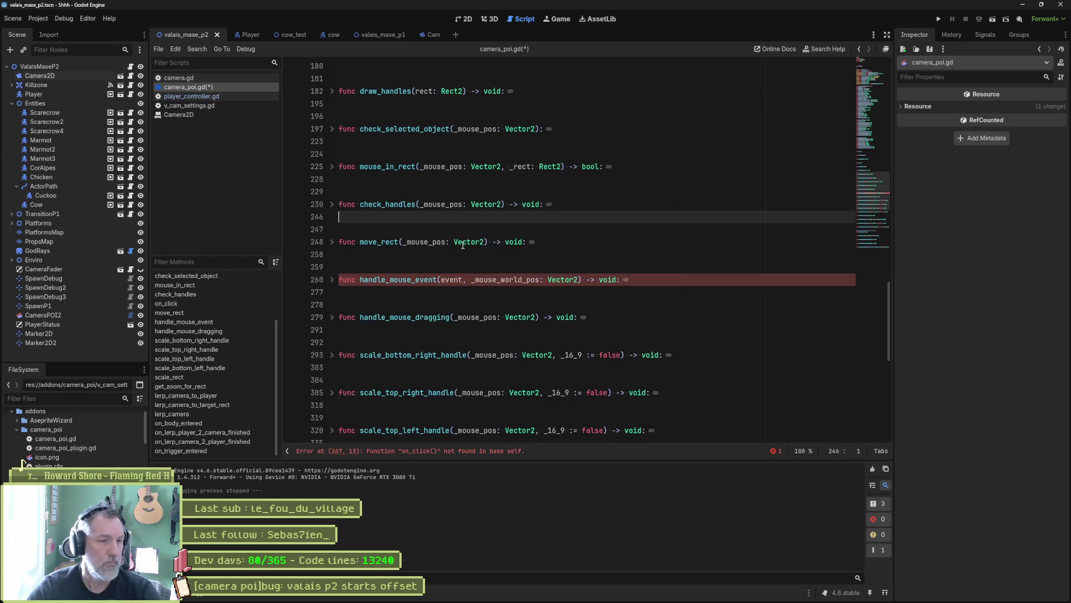
Paste on_click after lerp_camera, before on_body_entered, and fold it
scroll(402, 344, "down", 6)
scroll(403, 344, "down", 4)
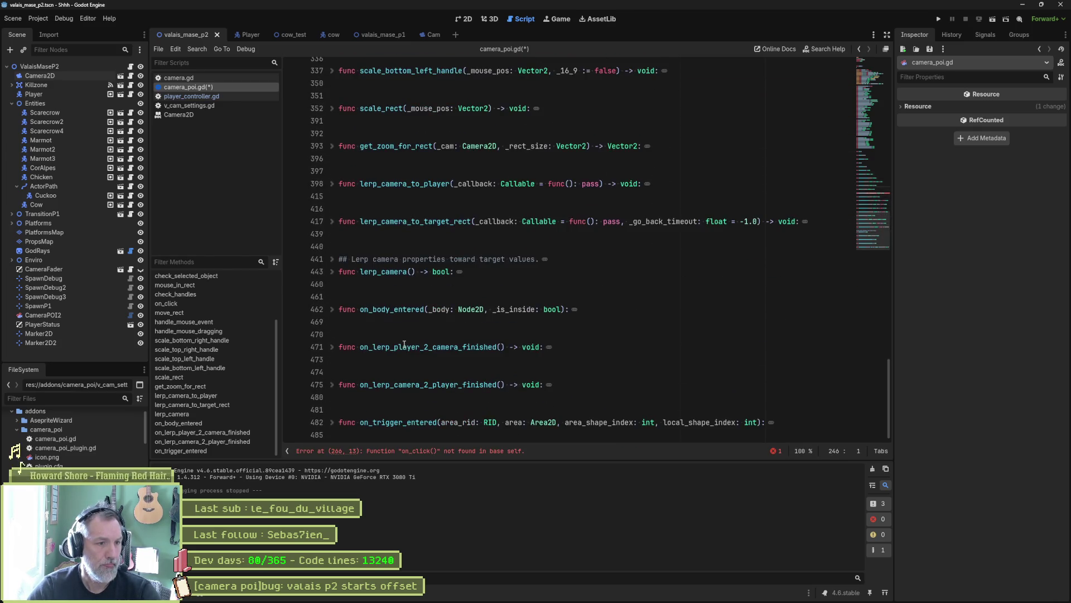
left_click(351, 290)
key("ctrl+v")
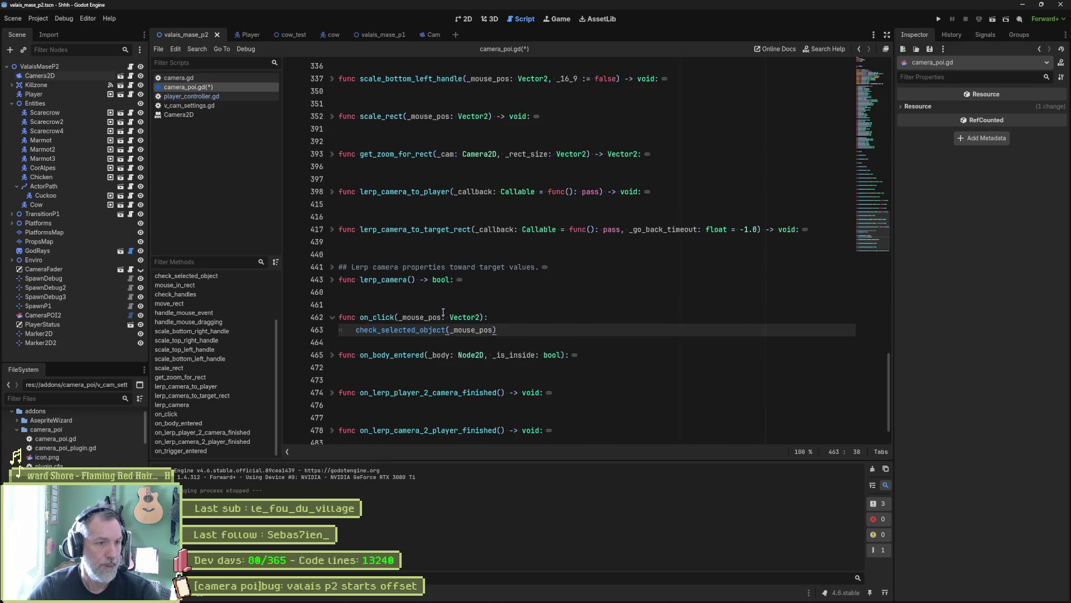
key("Return")
key("alt+f")
scroll(443, 313, "up", 3)
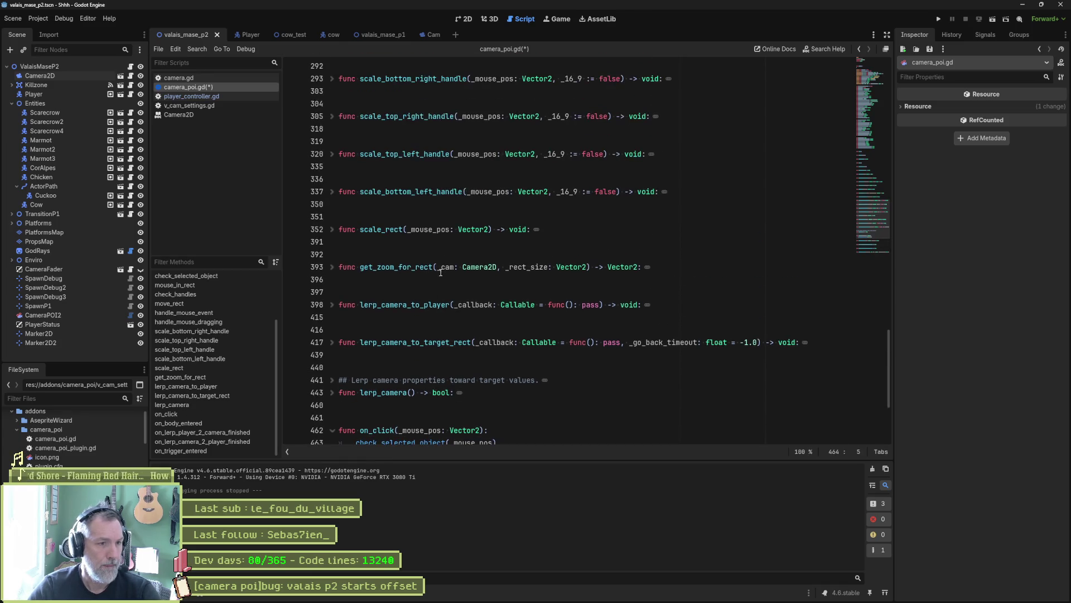
scroll(442, 270, "up", 10)
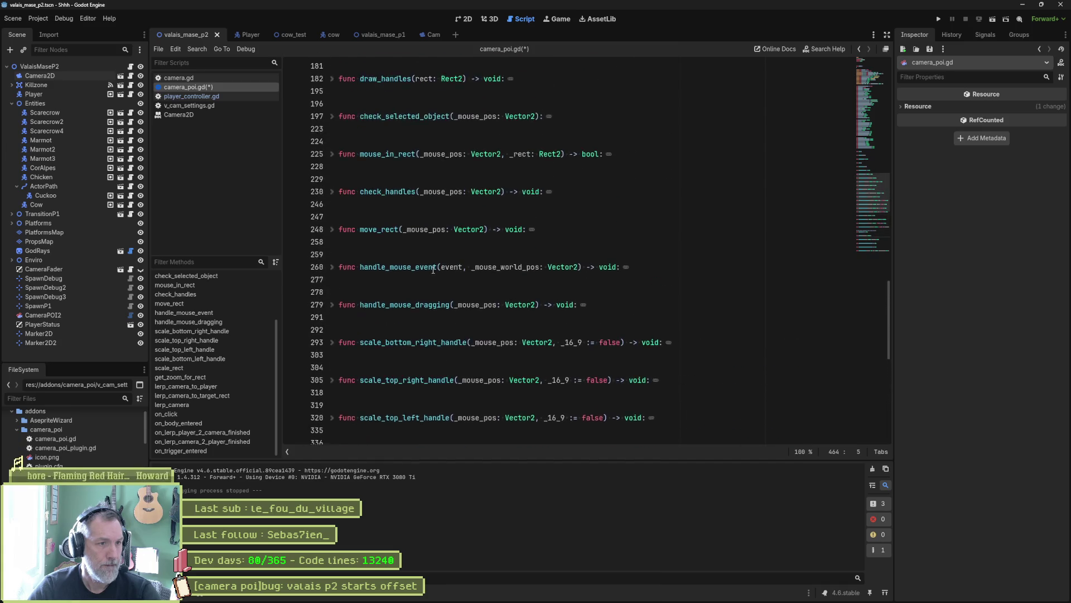
scroll(402, 264, "up", 1)
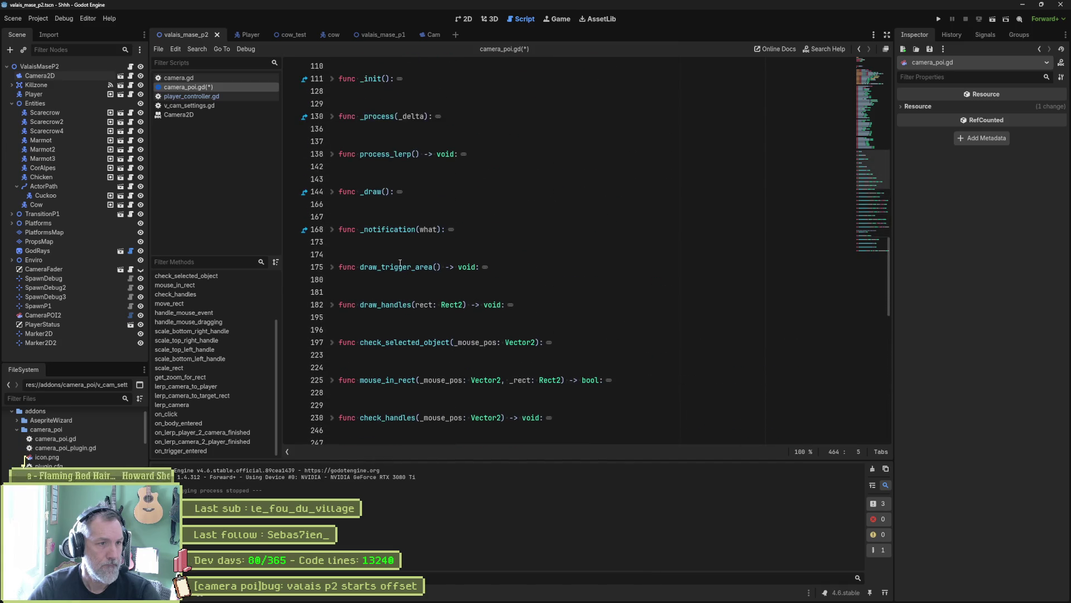
scroll(396, 259, "up", 1)
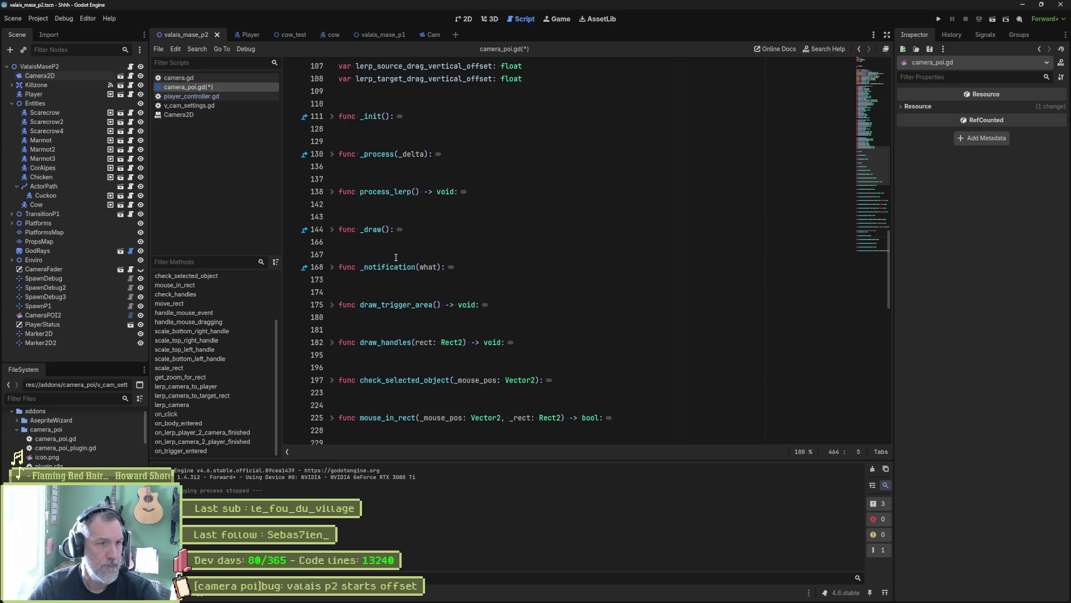
Select _process in camera_poi.gd and save the script
left_click(360, 192)
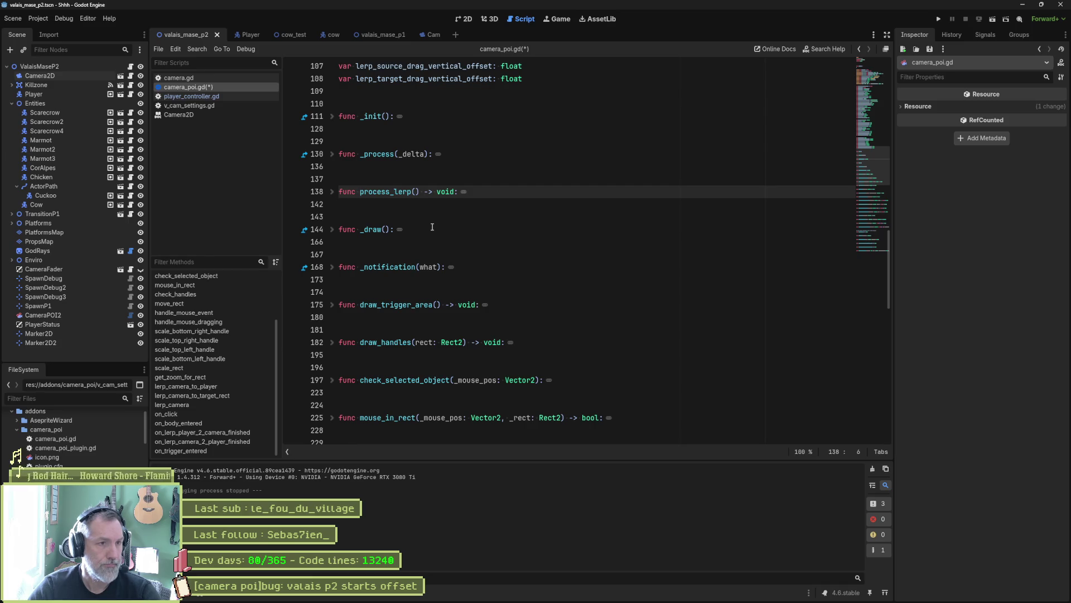
double_click(377, 155)
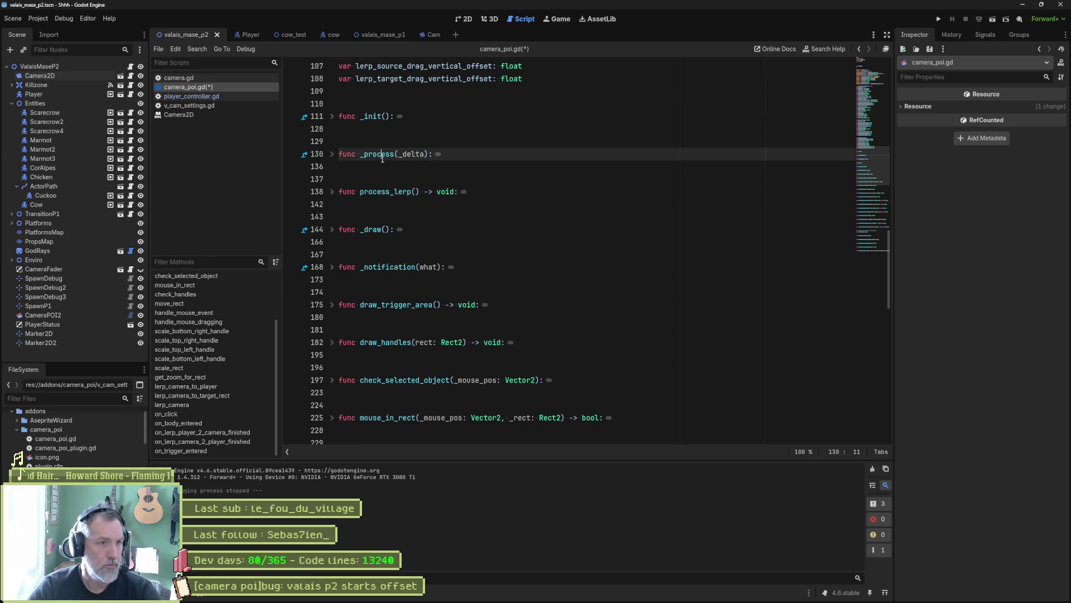
scroll(429, 173, "up", 2)
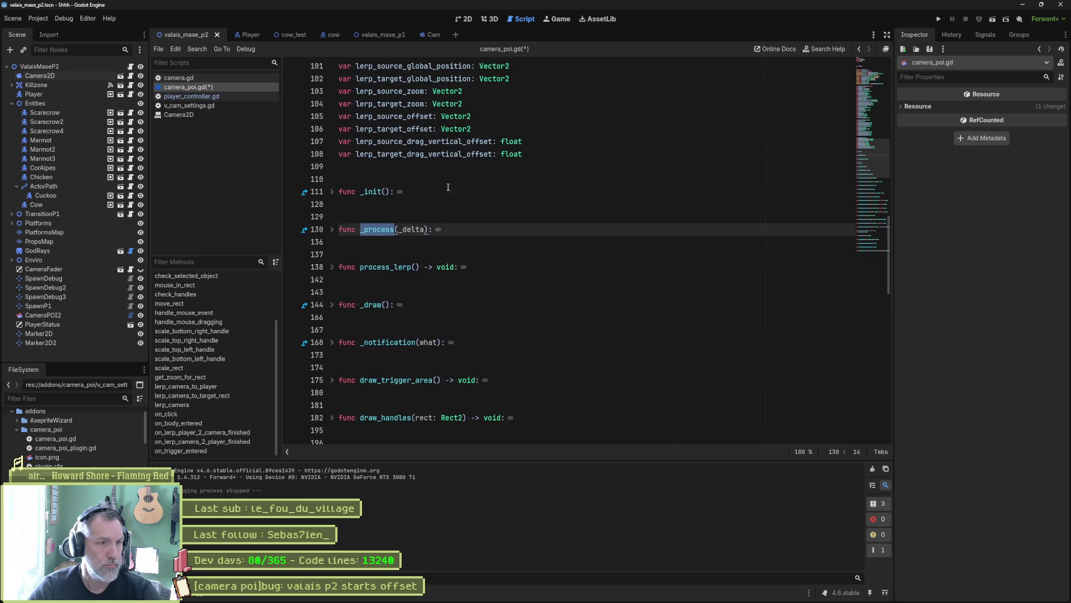
key("ctrl+s")
Add an empty line above _init, then run the current scene with F6 to test the camera
left_click(441, 179)
key("Return")
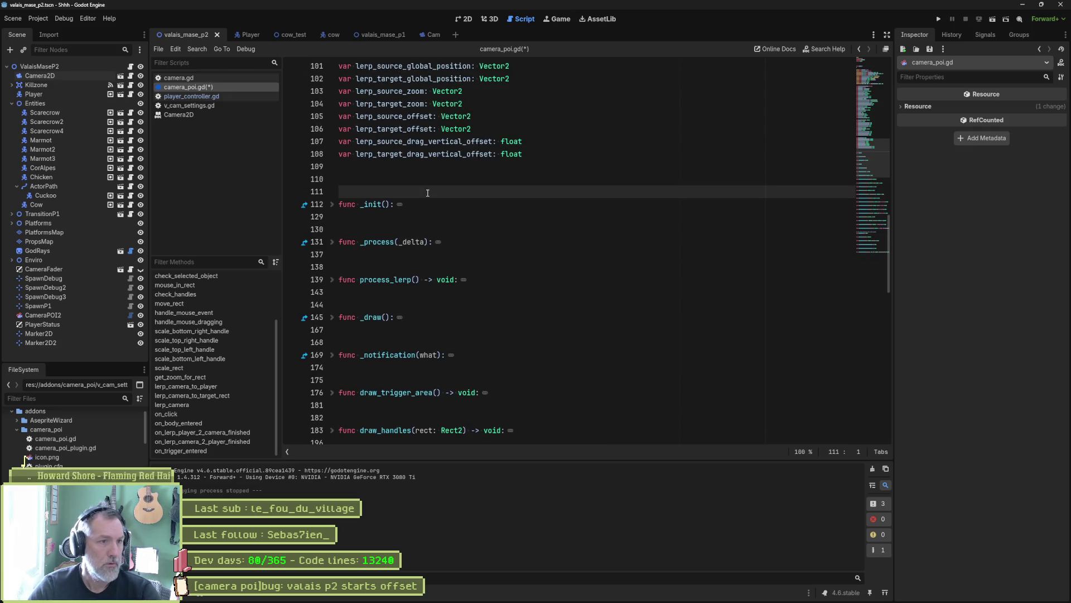
scroll(560, 246, "up", 7)
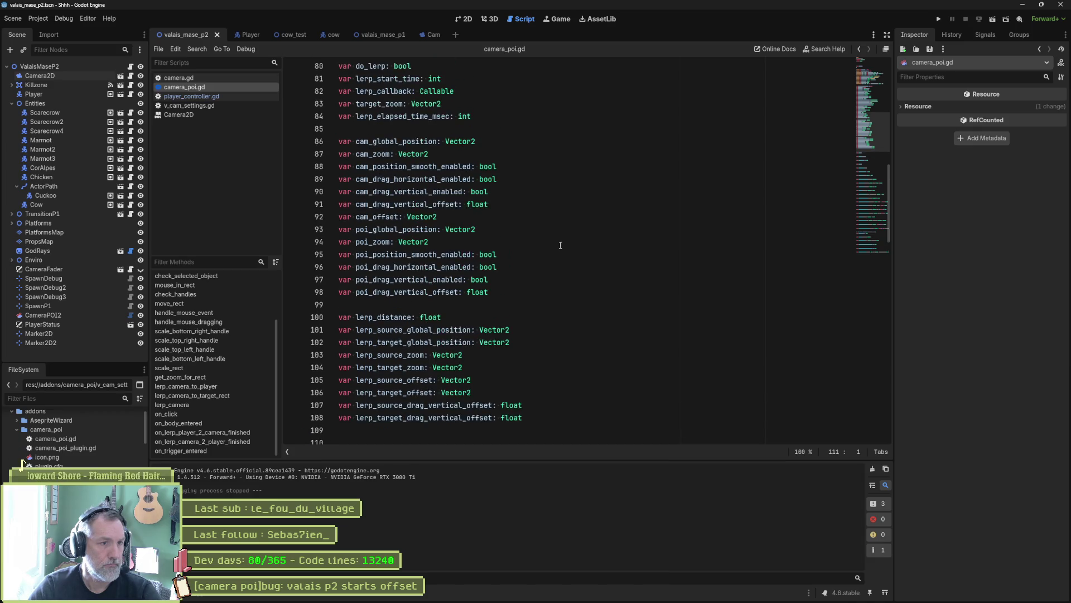
scroll(428, 278, "up", 20)
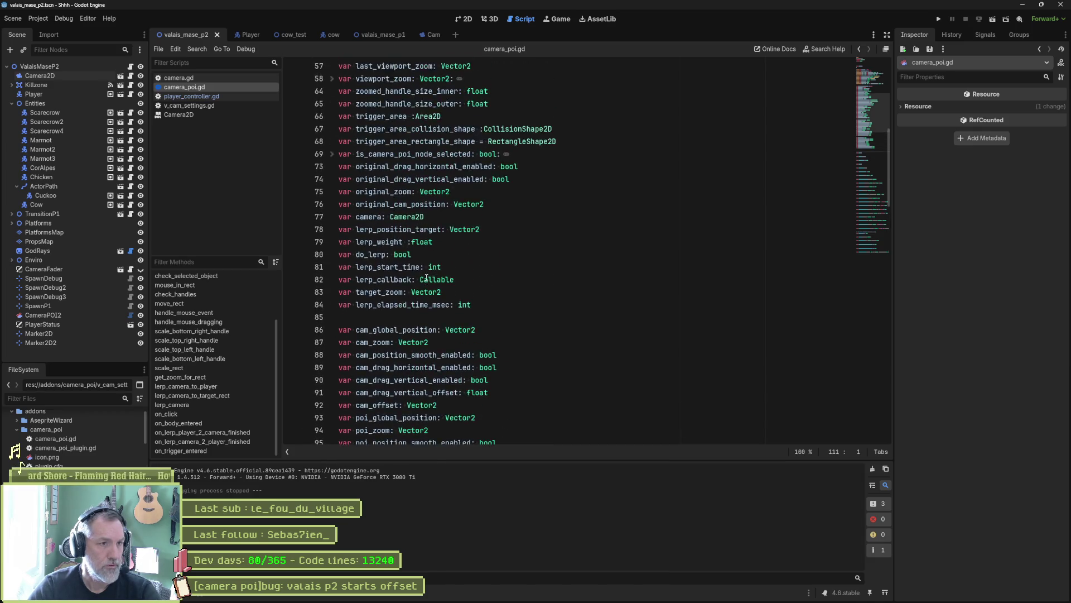
scroll(430, 273, "down", 4)
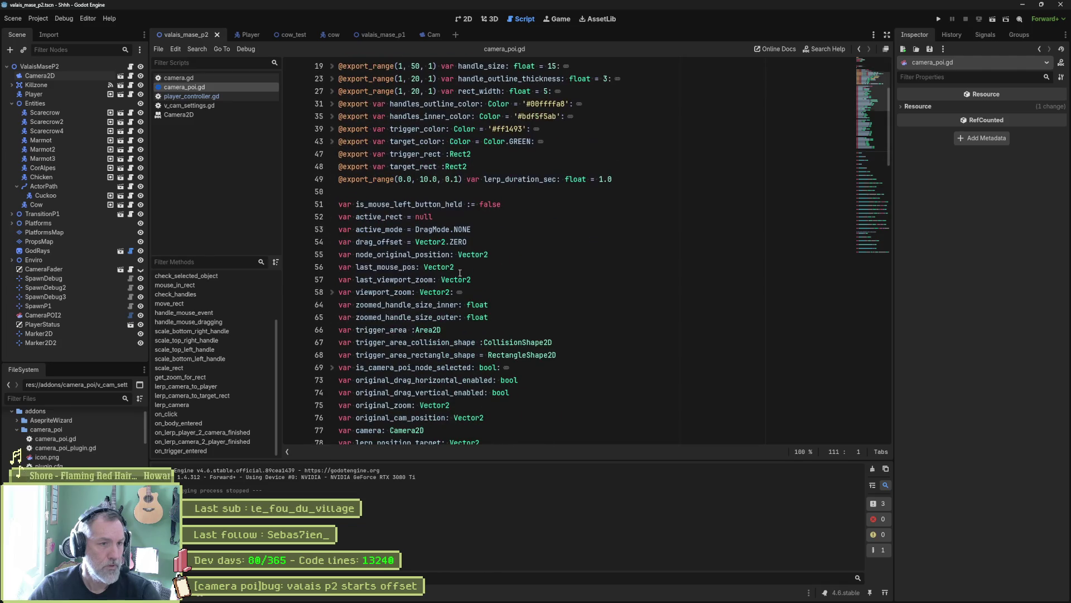
key("F6")
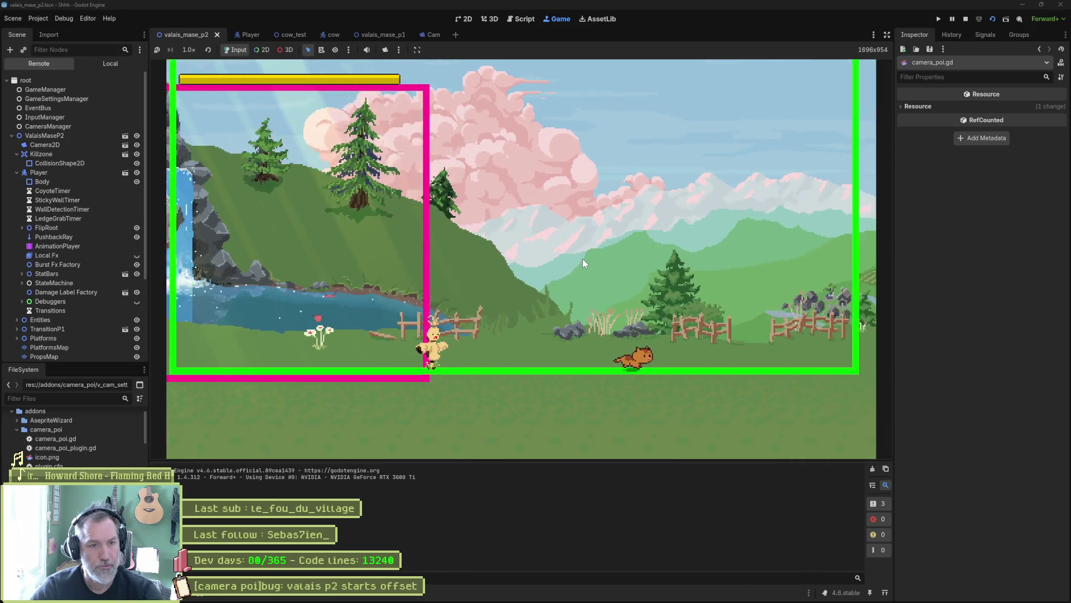
key("F8")
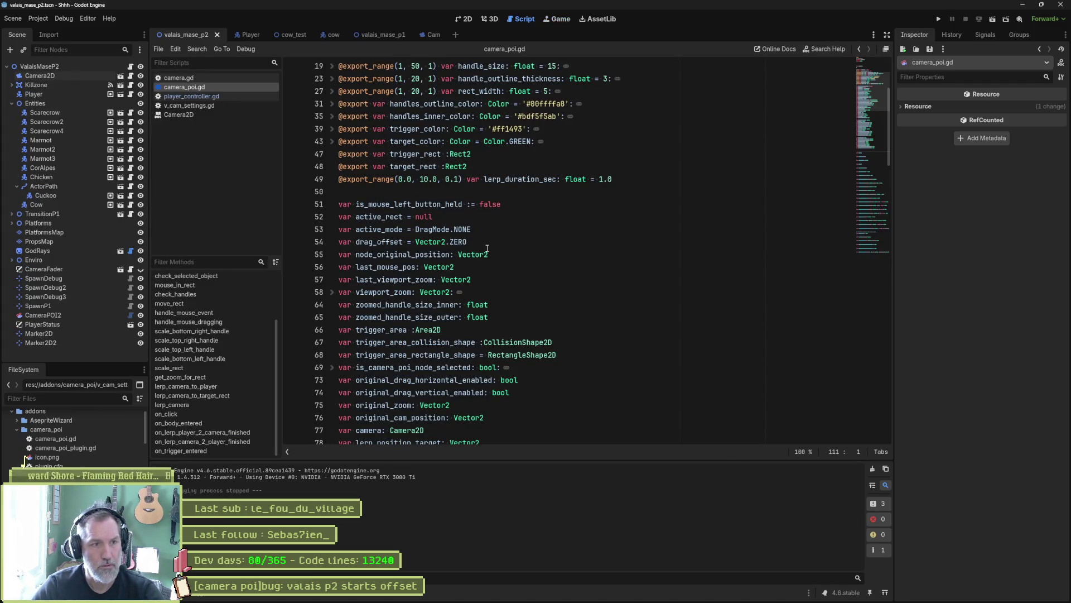
Review camera_poi.gd's variable declarations, opening and dismissing the editing menu at line 85
scroll(495, 260, "down", 6)
scroll(495, 260, "down", 5)
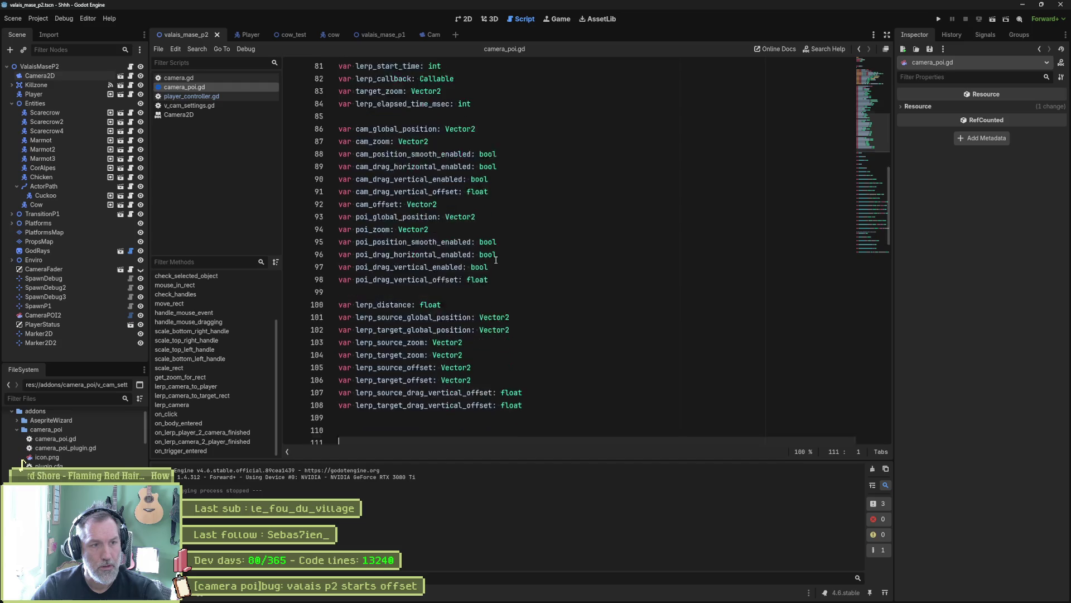
scroll(497, 260, "up", 3)
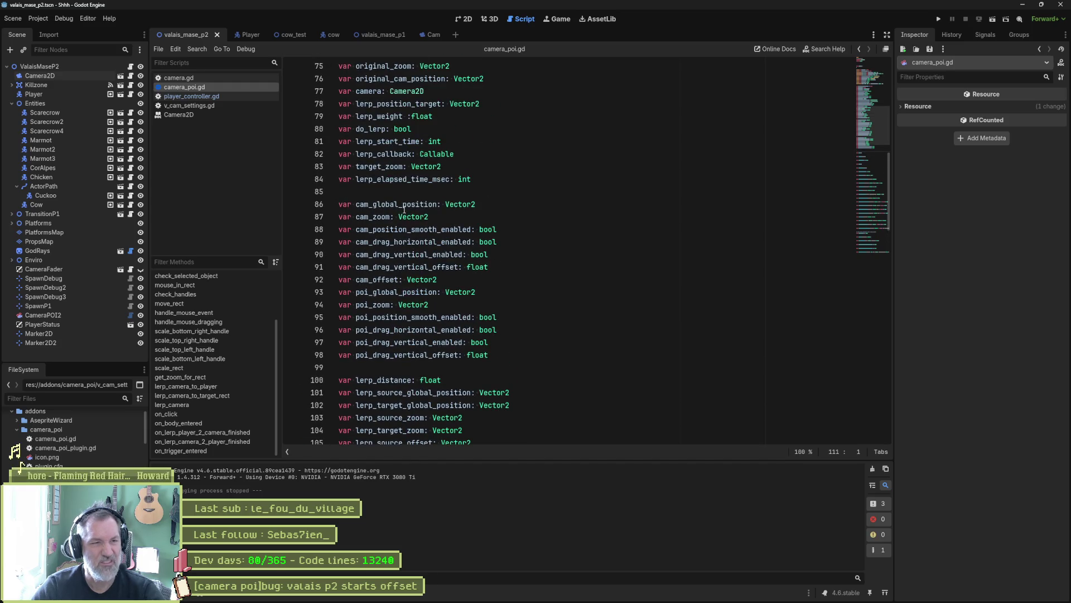
right_click(425, 194)
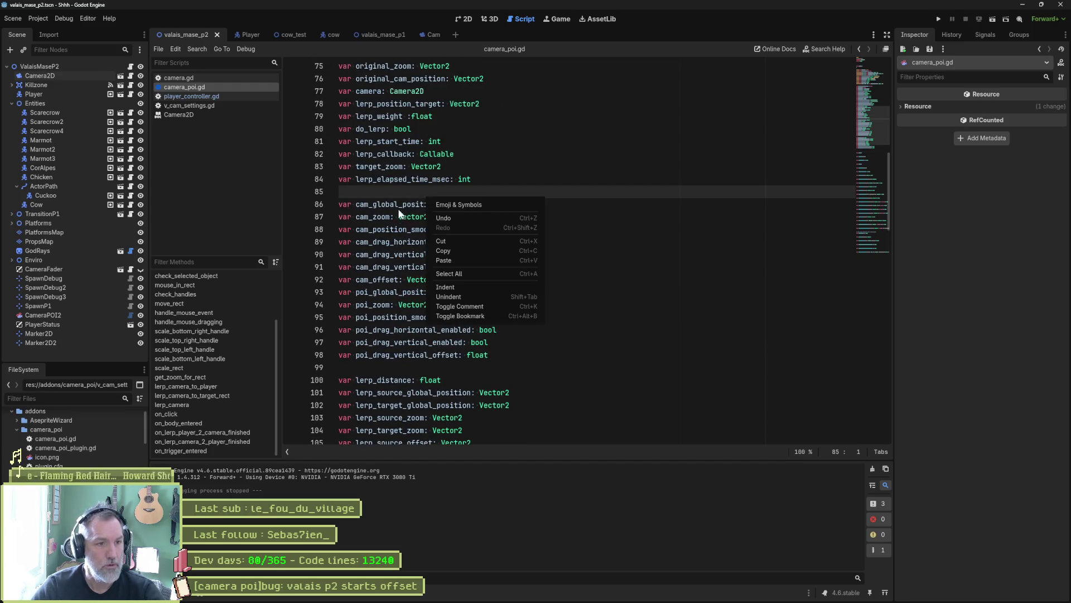
left_click(389, 190)
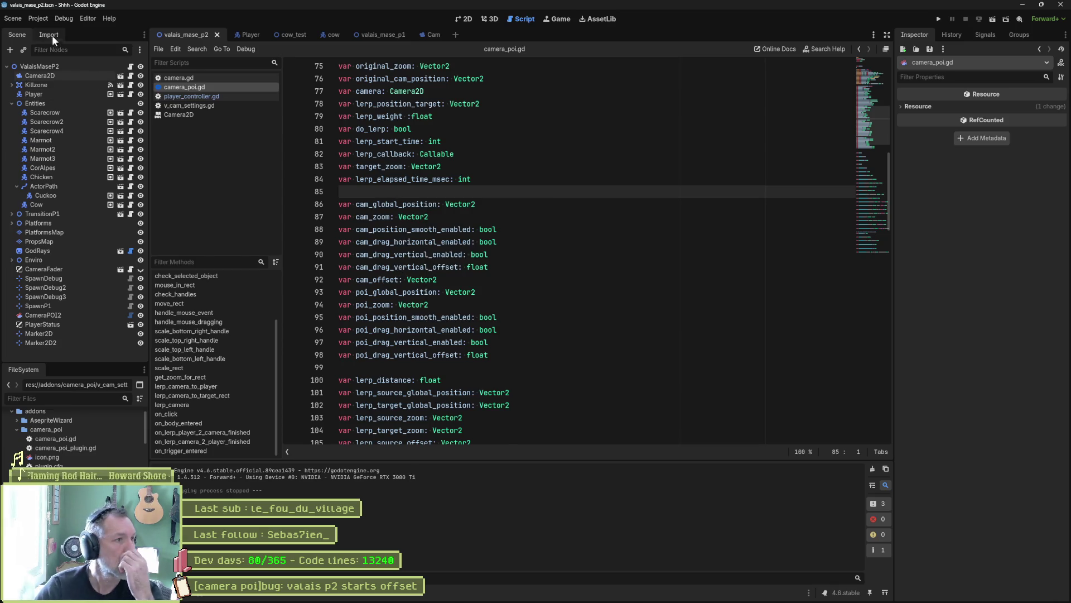
Show the Project menu's Tools submenu with the Orphan Resource Explorer
left_click(85, 17)
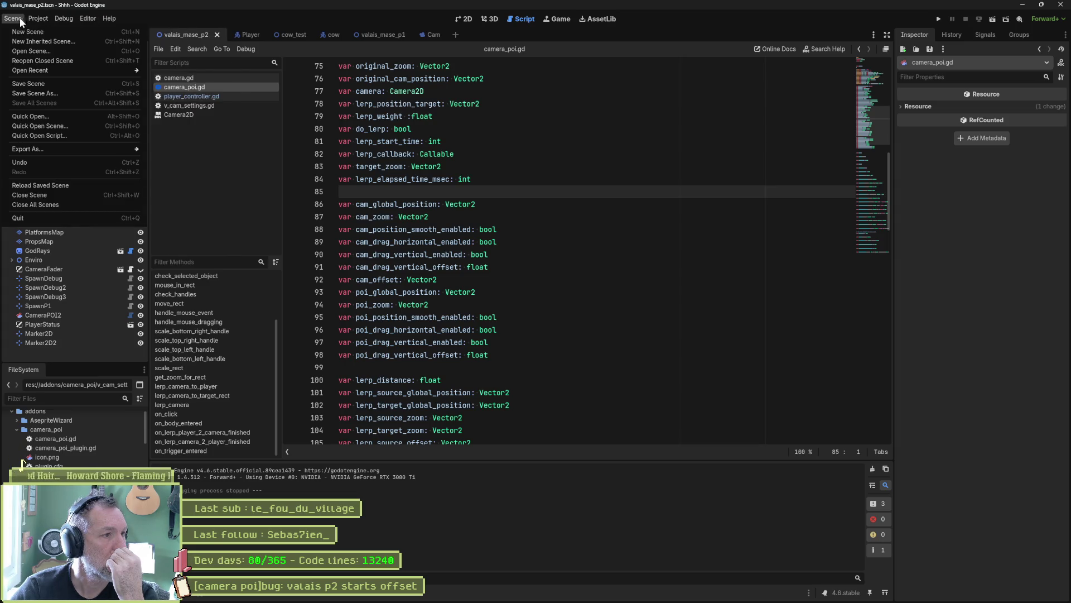
mouse_move(32, 16)
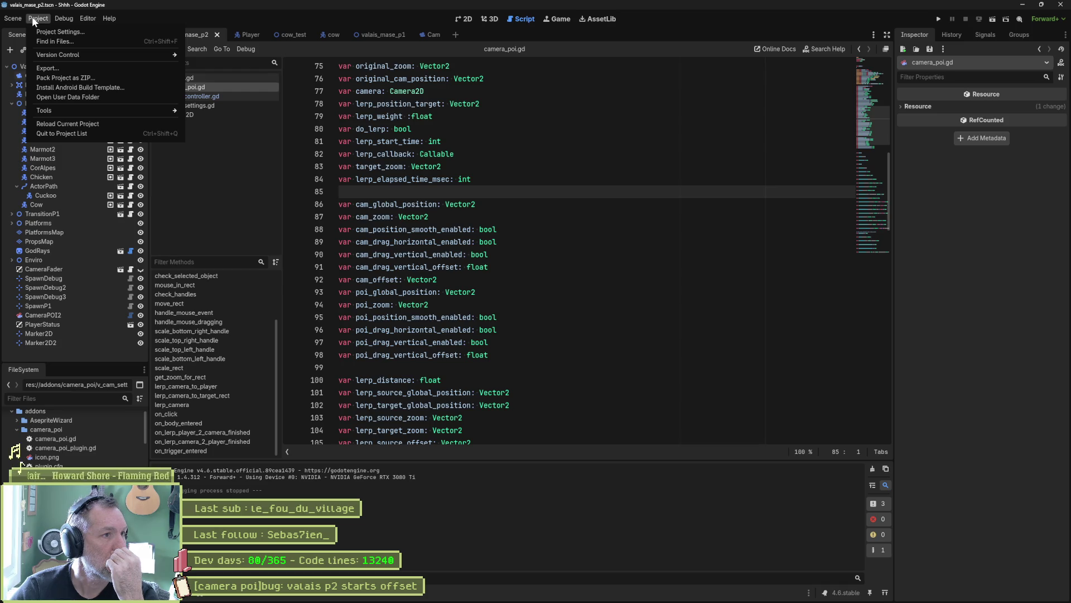
mouse_move(130, 109)
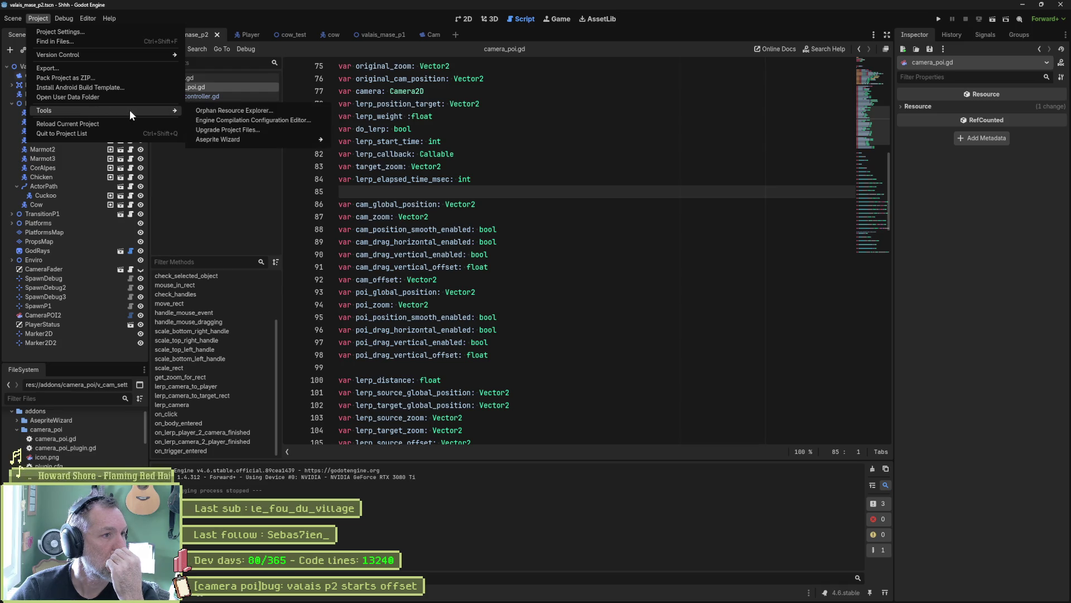
Open the Orphan Resource Explorer and scroll through the listed resources
left_click(283, 112)
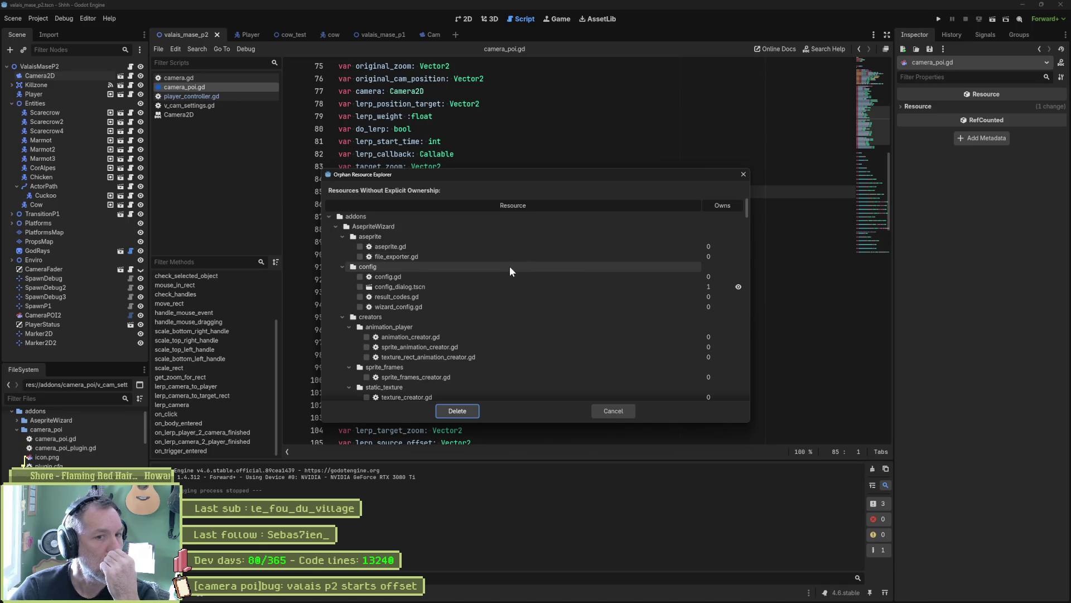
scroll(510, 270, "down", 5)
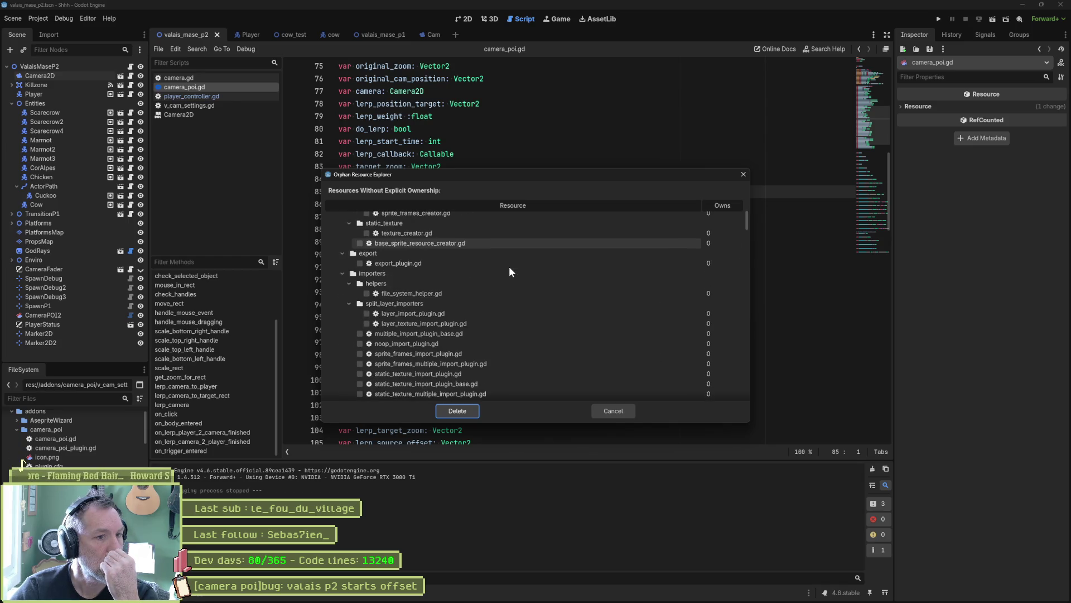
scroll(510, 266, "down", 3)
scroll(735, 282, "down", 3)
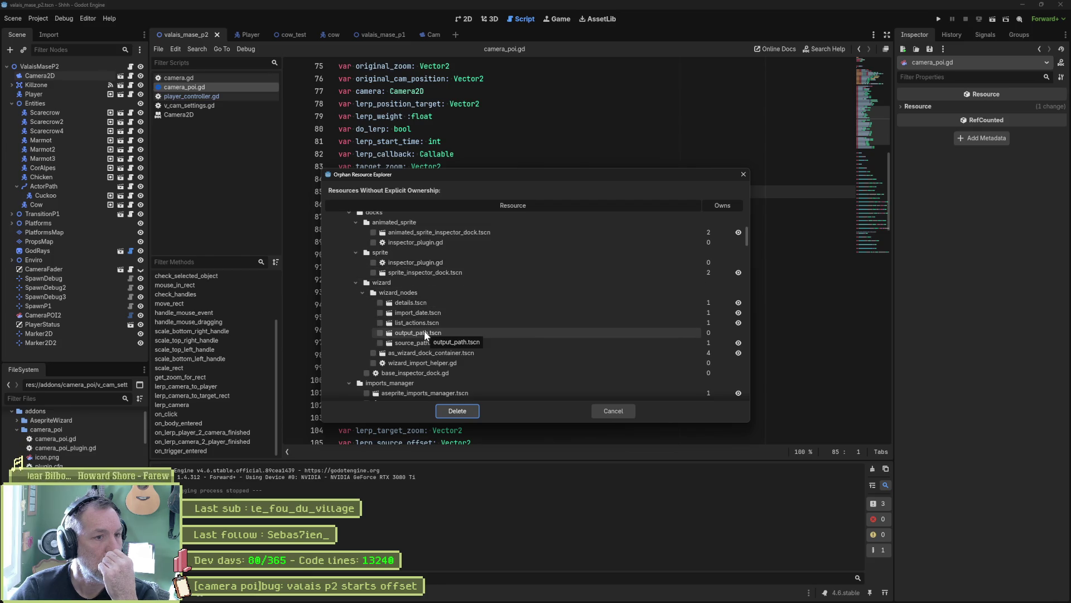
scroll(423, 324, "up", 10)
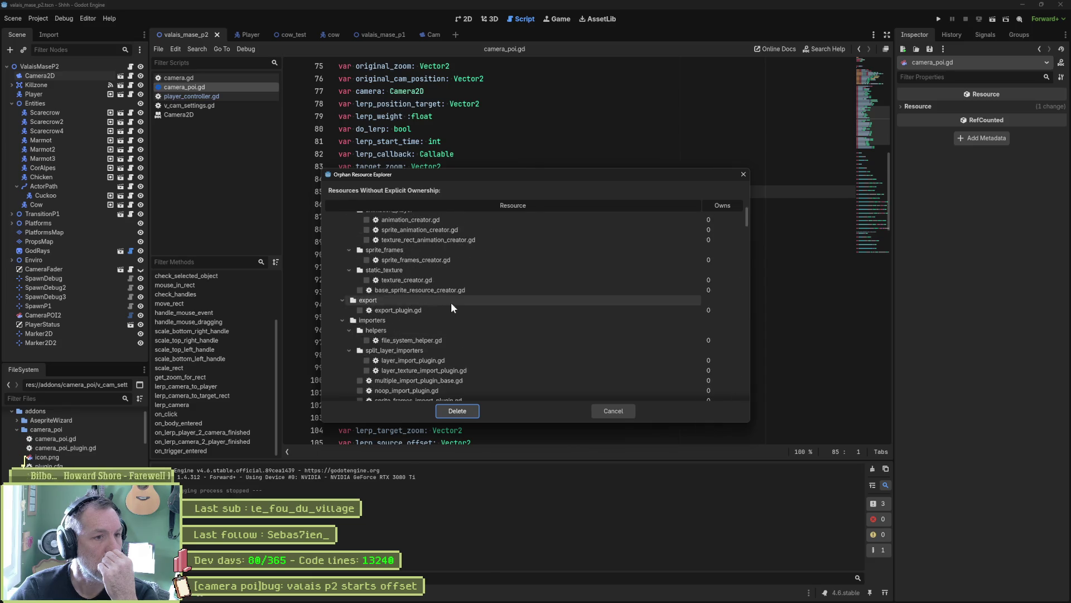
Collapse the AsepriteWizard folder, review the other addons and core files, and close without deleting
left_click(336, 226)
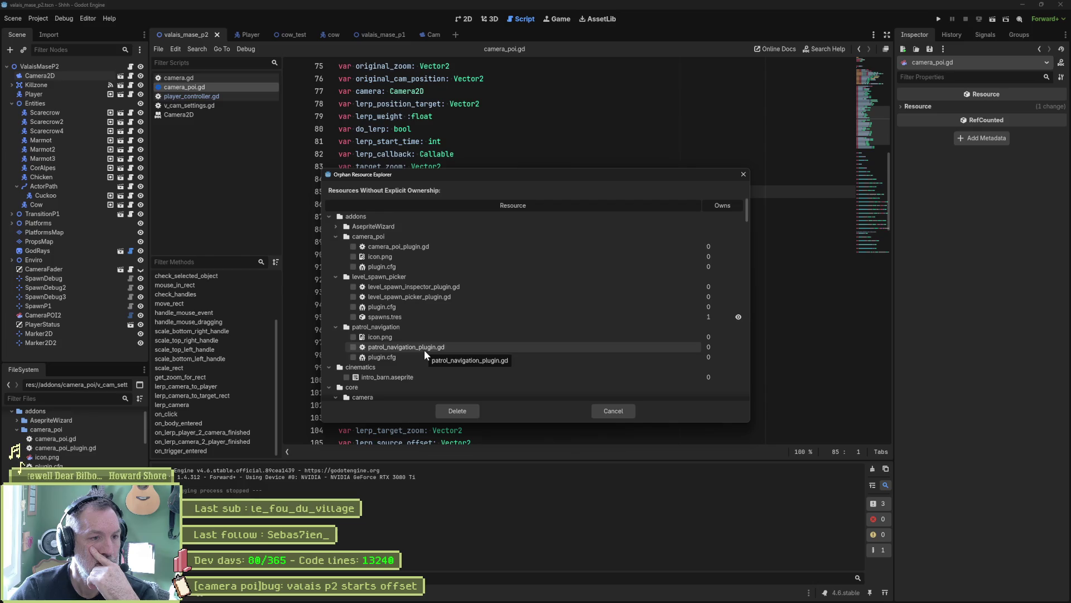
scroll(431, 342, "down", 2)
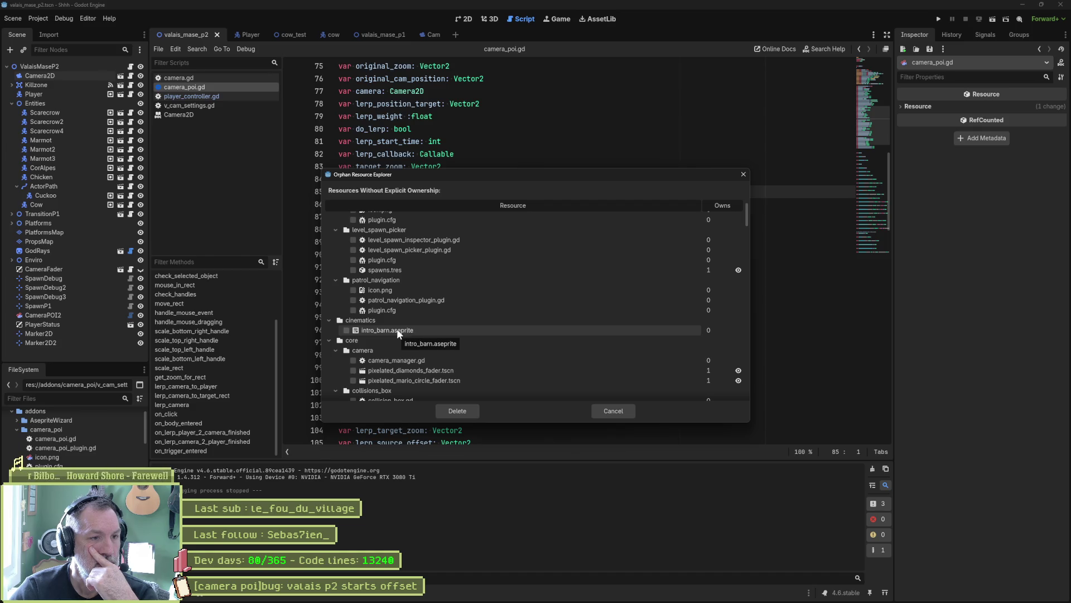
scroll(398, 353, "down", 1)
scroll(396, 352, "down", 1)
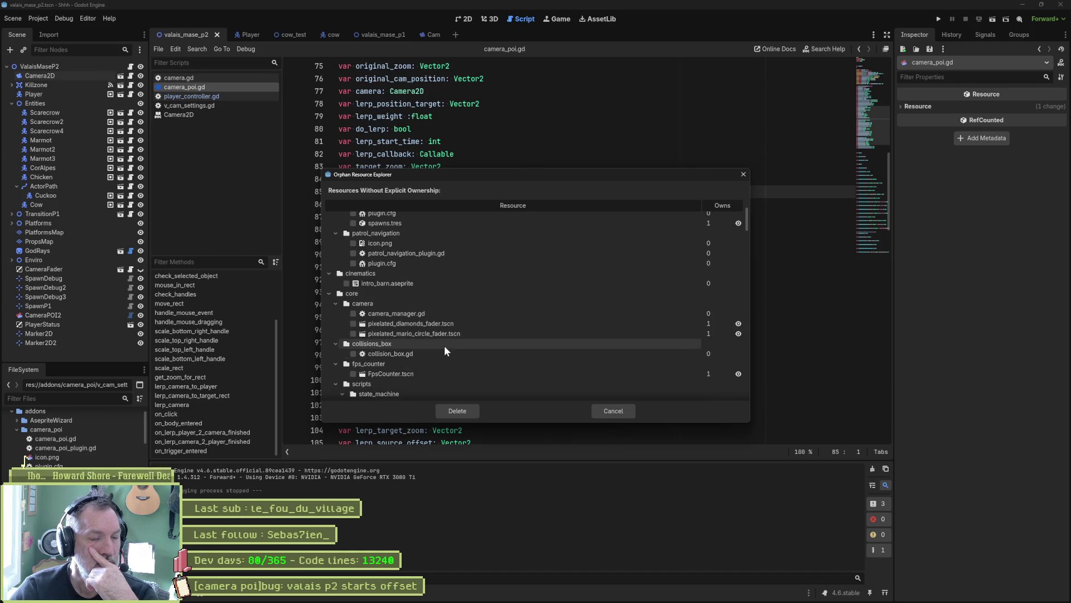
scroll(434, 357, "down", 3)
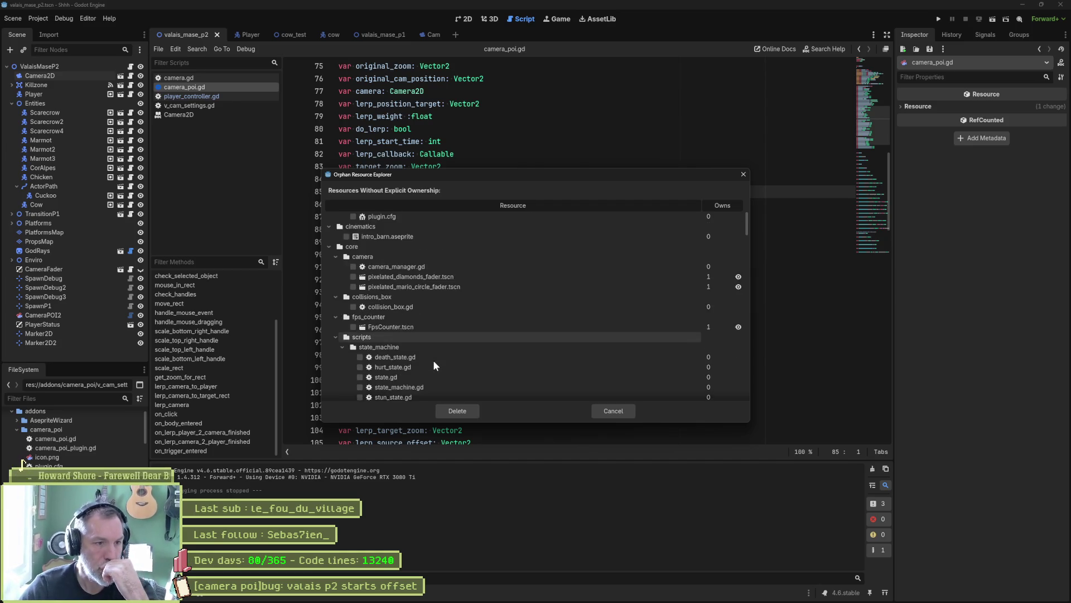
scroll(434, 358, "down", 1)
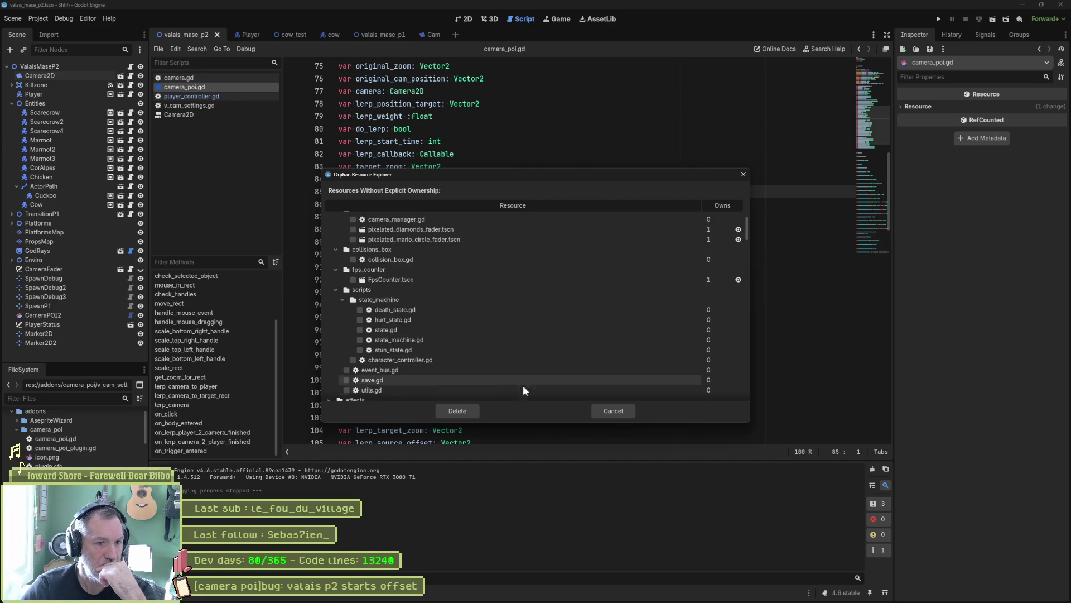
left_click(621, 411)
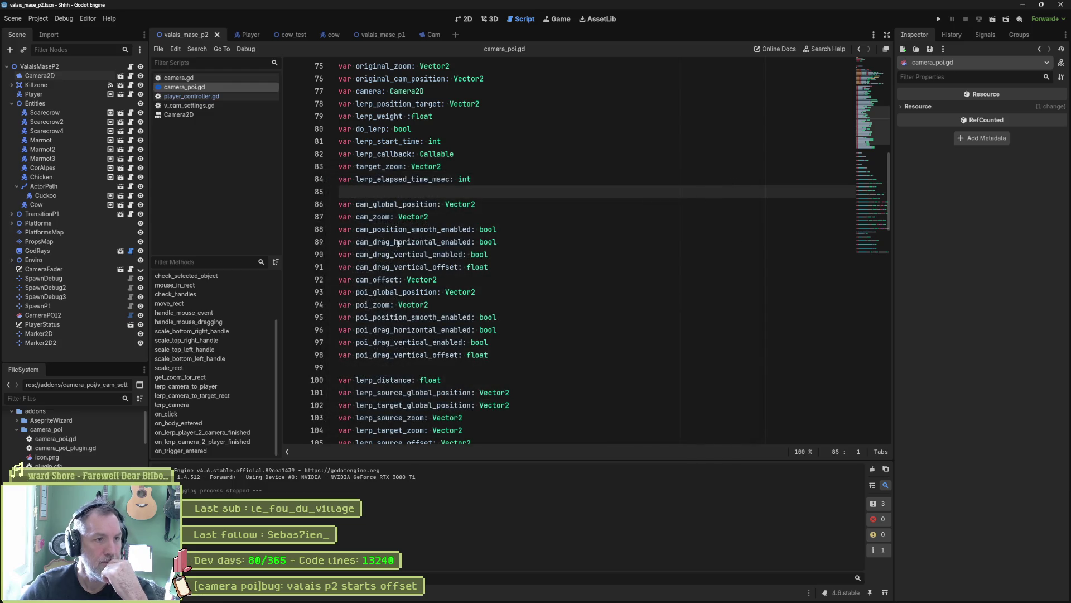
Select and deselect lerp_distance on line 100, then return to the member variables
double_click(379, 381)
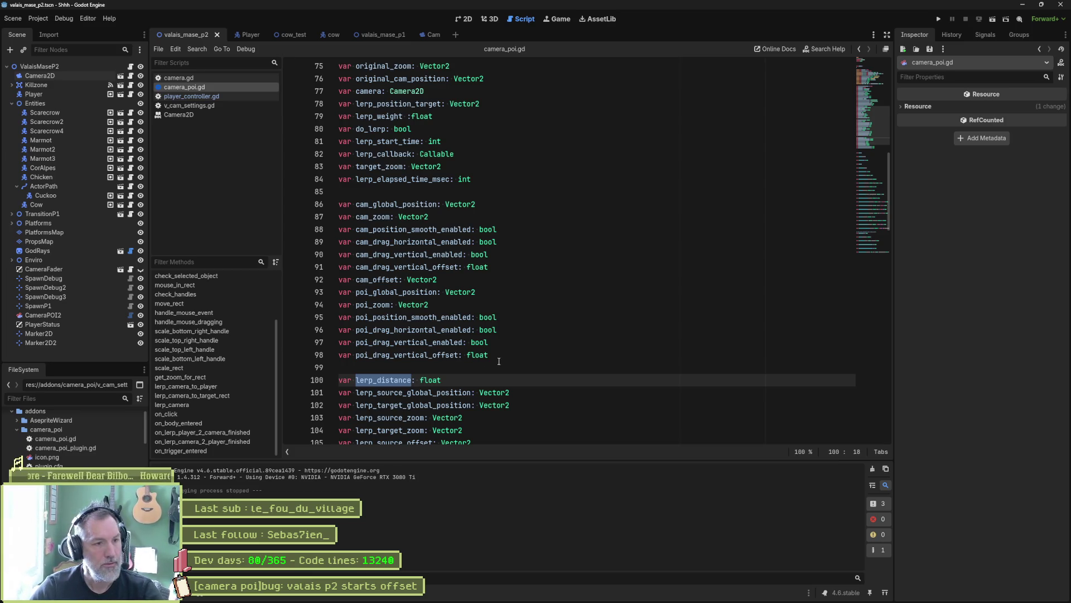
mouse_move(472, 355)
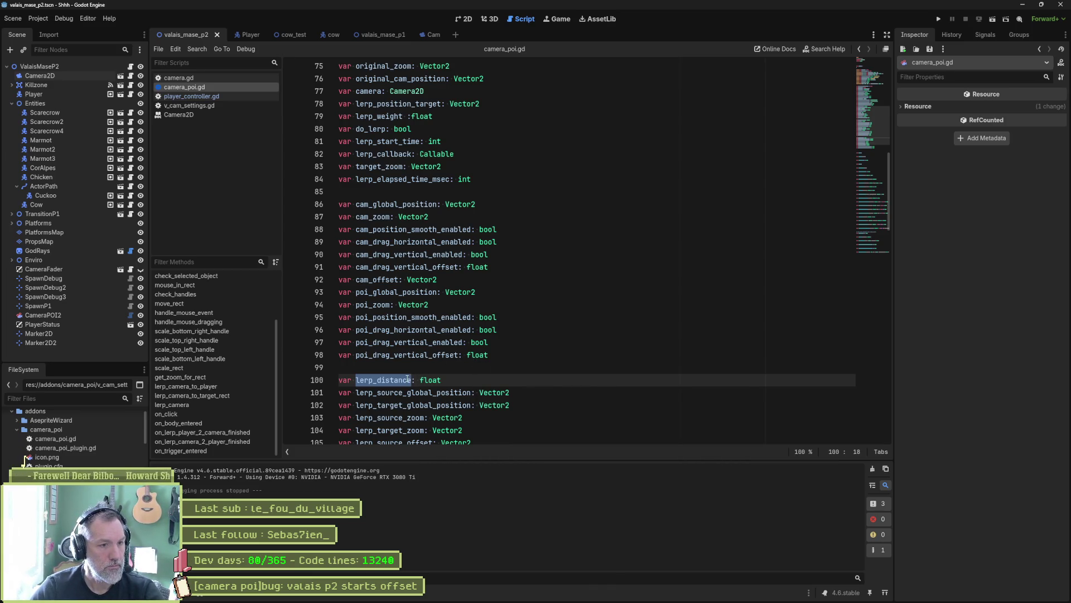
key("Left")
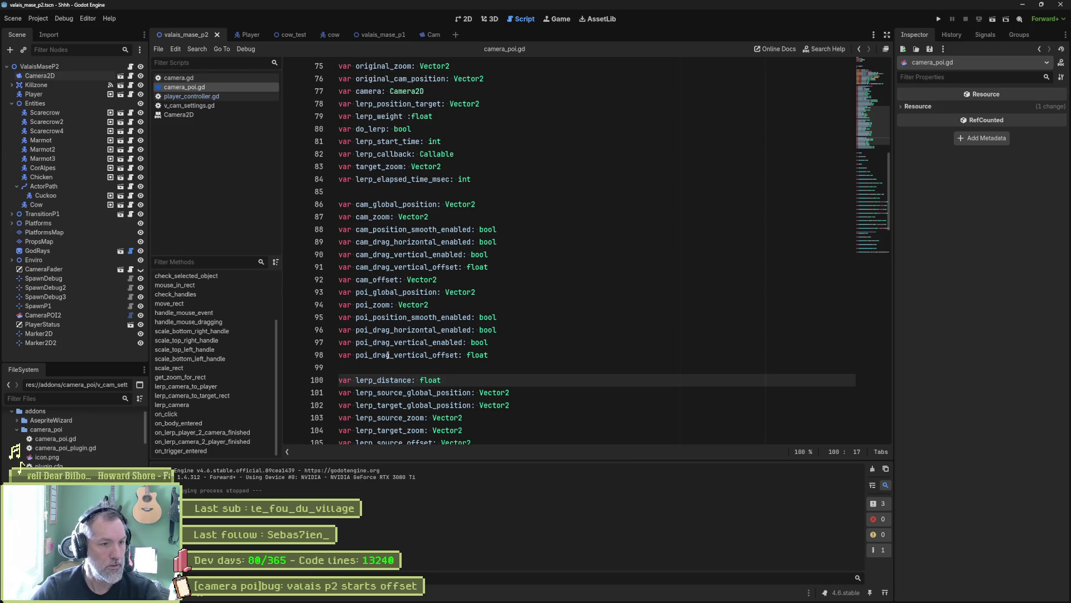
scroll(401, 224, "up", 6)
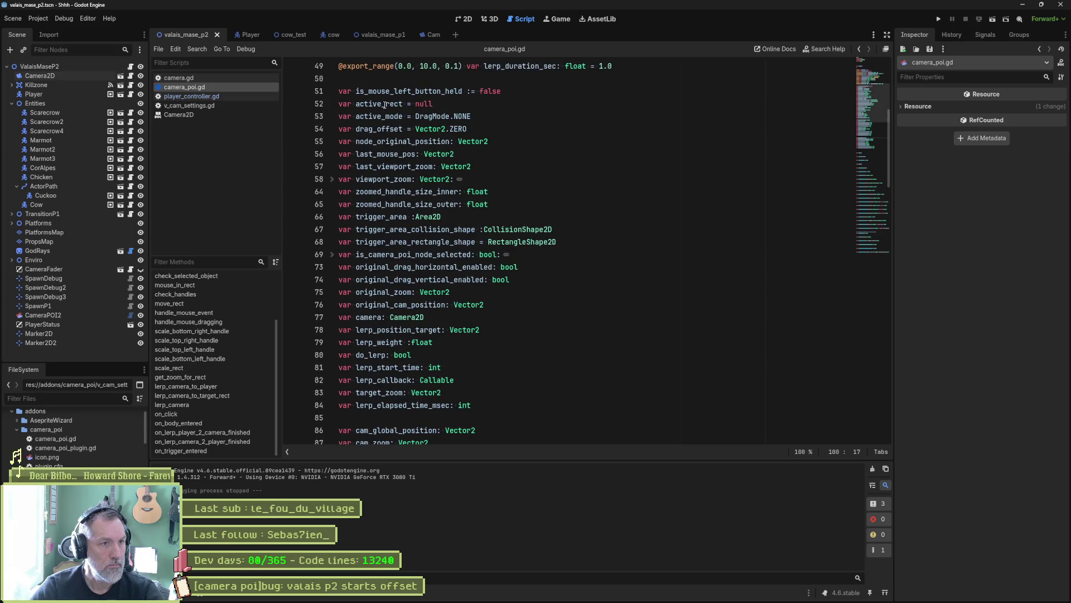
Search the project for uses of is_mouse_left_button_held, active_rect and active_mode
double_click(391, 91)
key("ctrl+shift+f")
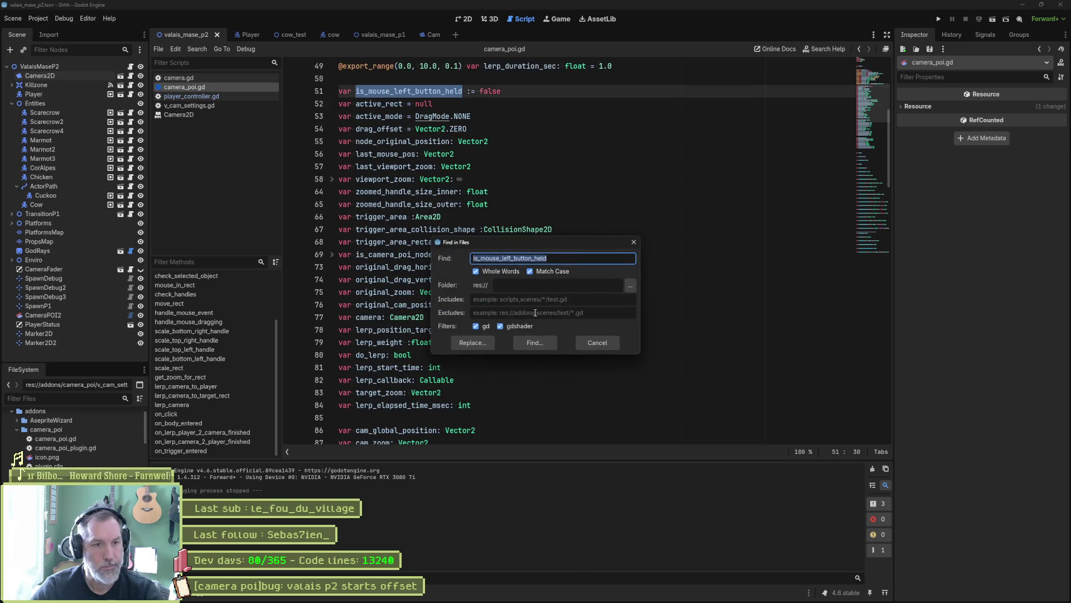
key("Return")
double_click(379, 104)
key("ctrl+shift+f")
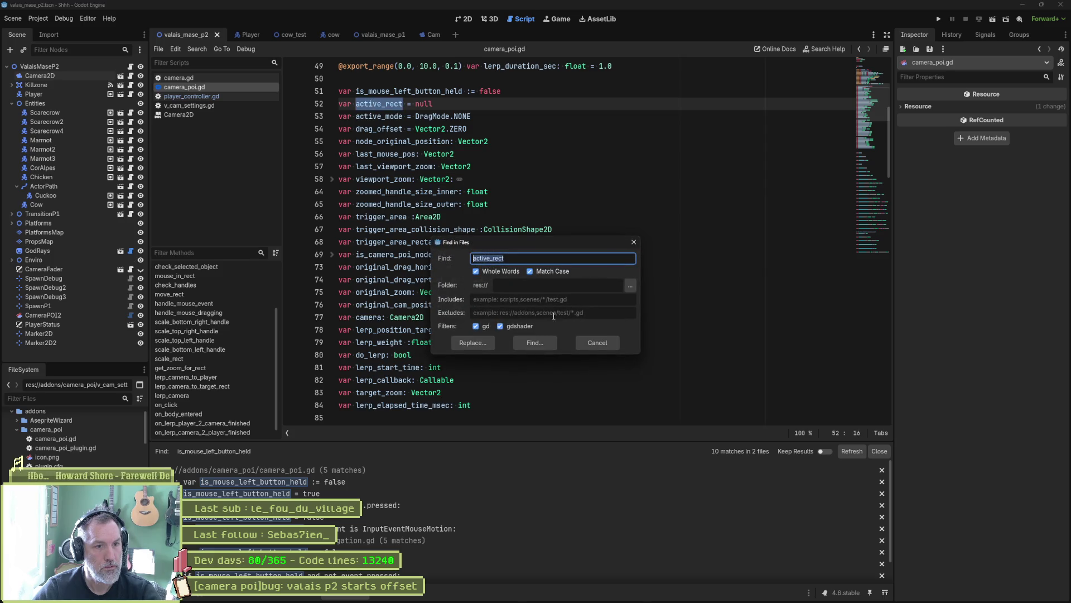
key("Return")
double_click(381, 116)
key("ctrl+shift+f")
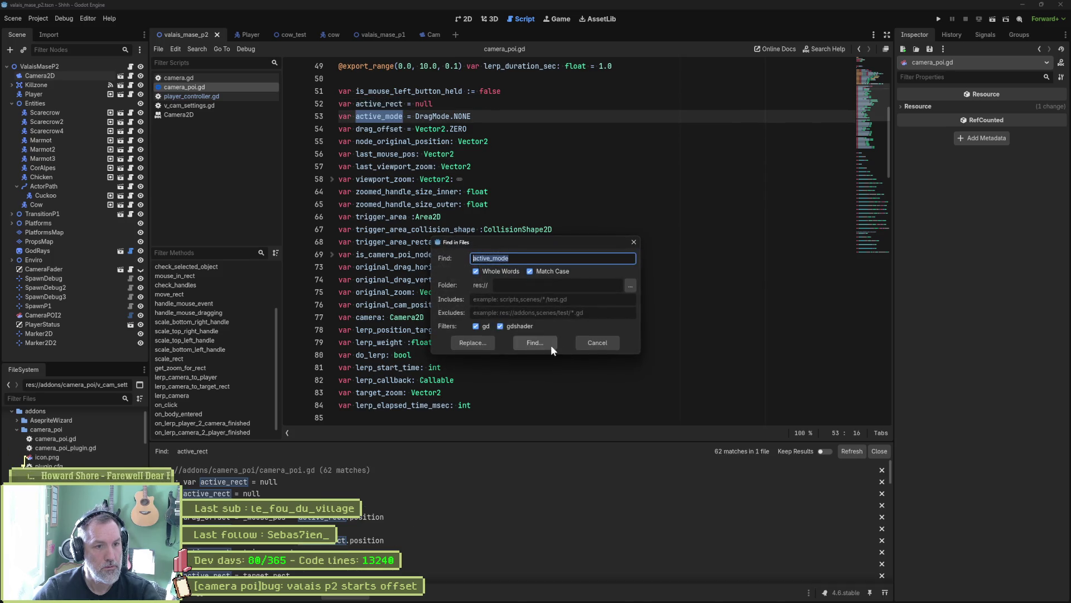
key("Return")
Search the project for drag_offset, node_original_position and last_mouse_pos
double_click(379, 129)
key("ctrl+shift+f")
left_click(536, 343)
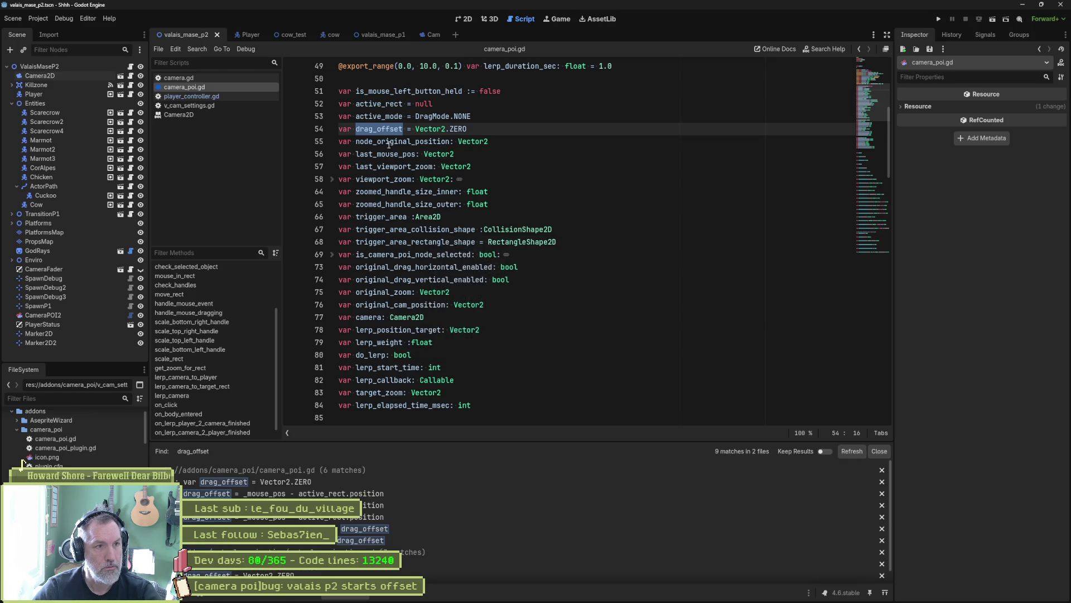
double_click(402, 141)
key("ctrl+shift+f")
left_click(545, 341)
double_click(385, 154)
key("ctrl+shift+f")
left_click(537, 344)
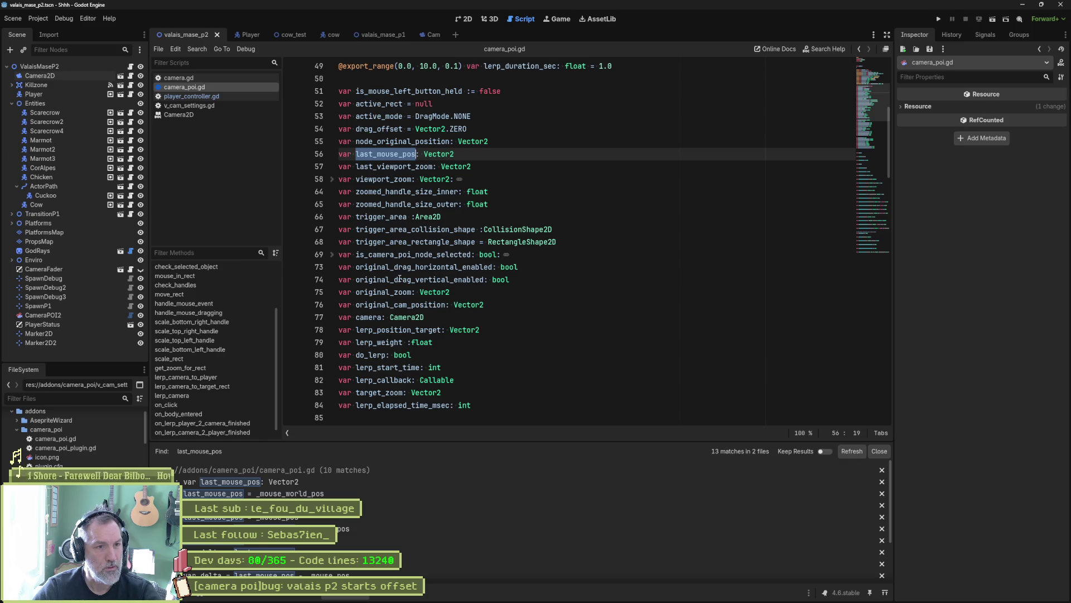
scroll(396, 280, "down", 1)
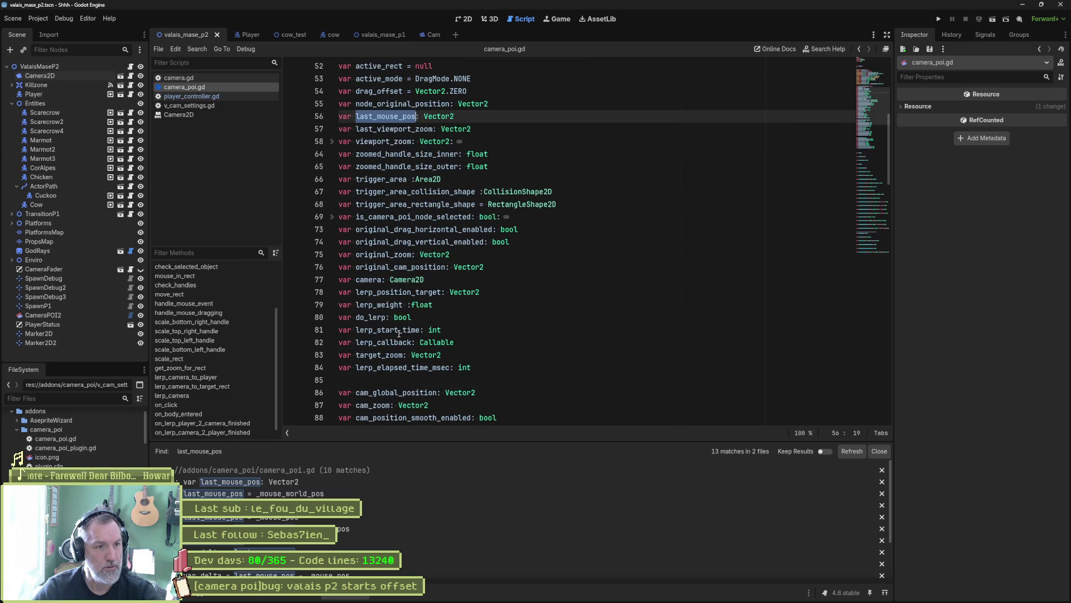
Search for target_zoom and delete its unused declaration on line 83
double_click(382, 355)
key("ctrl+shift+f")
key("Return")
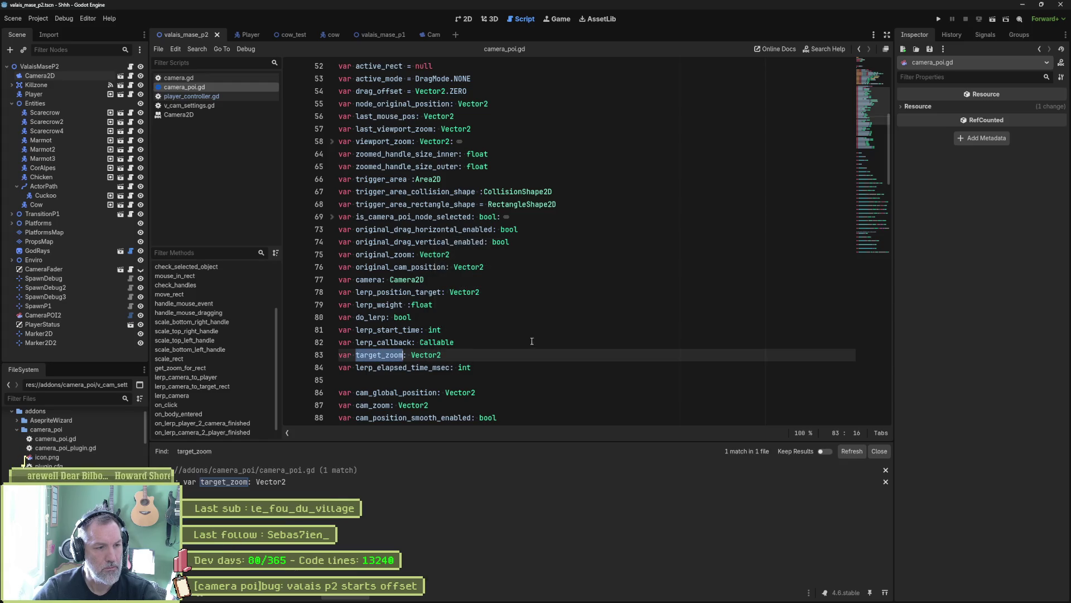
left_click(460, 354)
key("ctrl+shift+k")
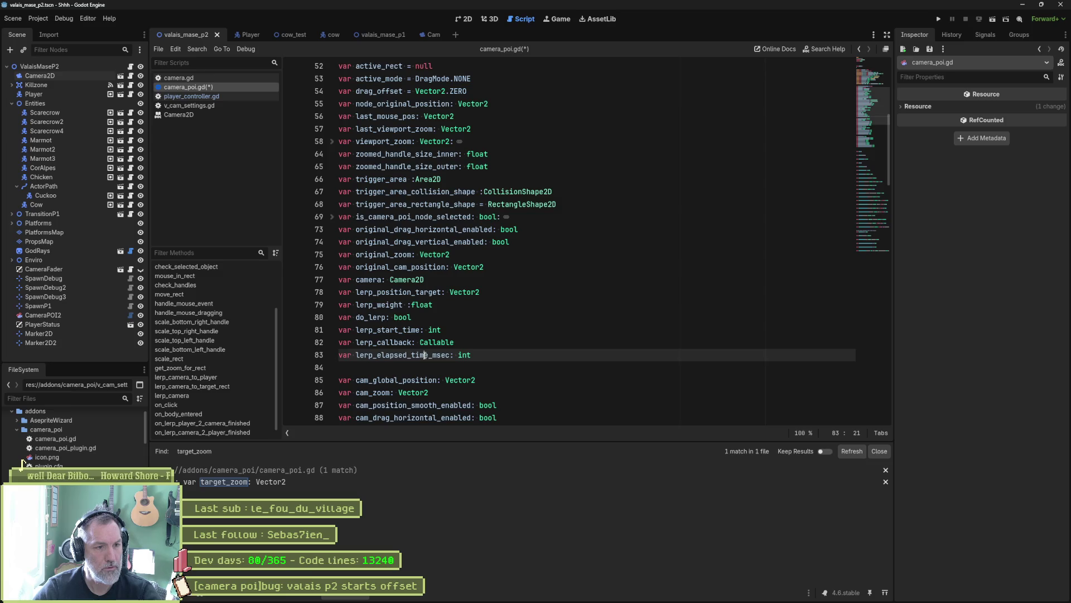
Find every use of lerp_elapsed_time_msec and jump to its reset in lerp_camera_to_player
double_click(425, 355)
key("ctrl+shift+f")
left_click(536, 343)
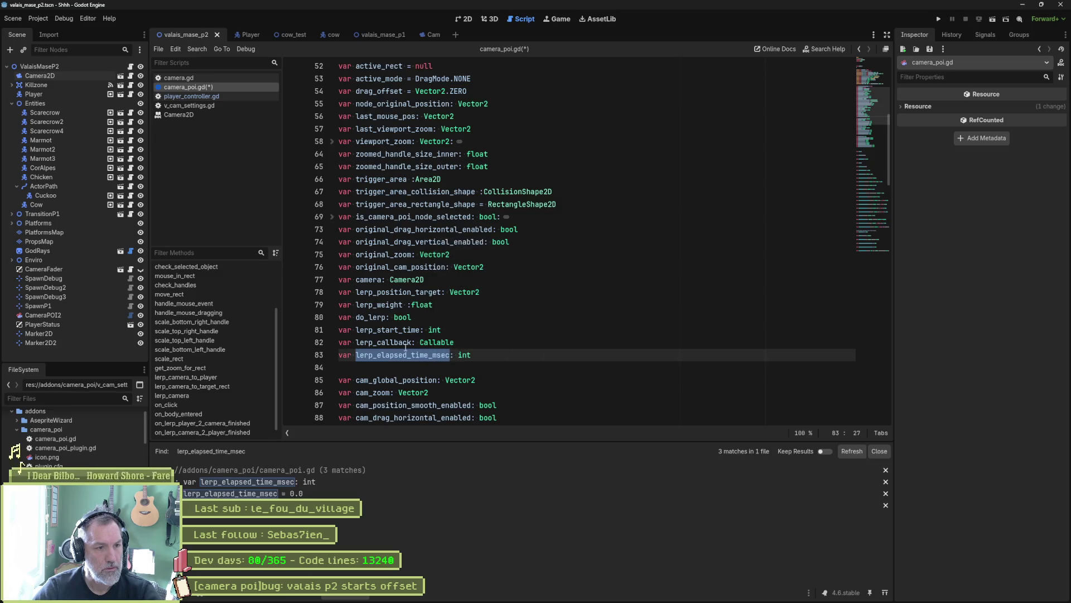
double_click(401, 342)
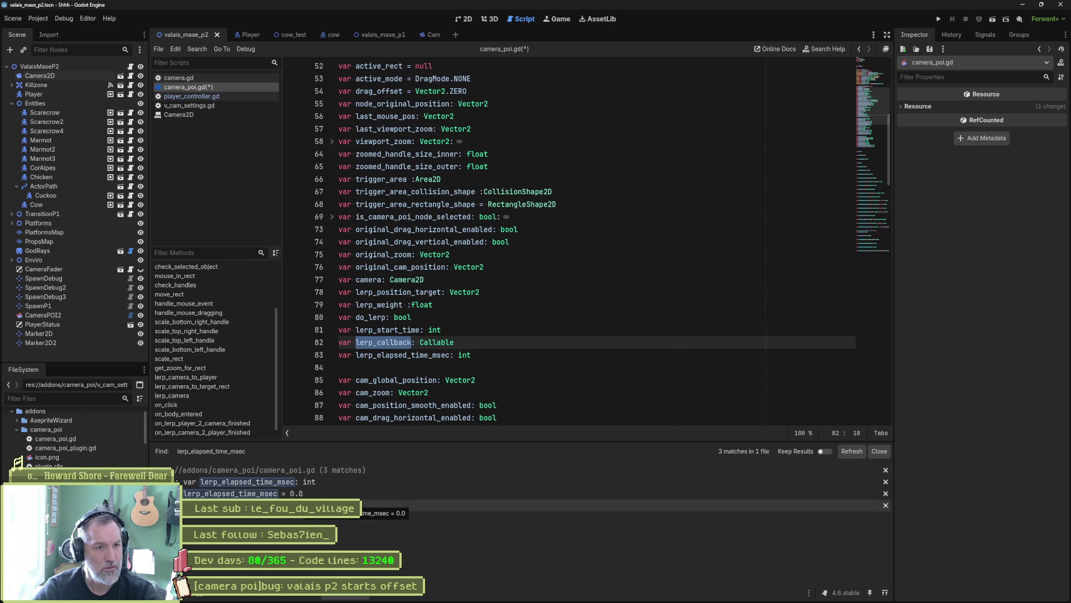
left_click(311, 494)
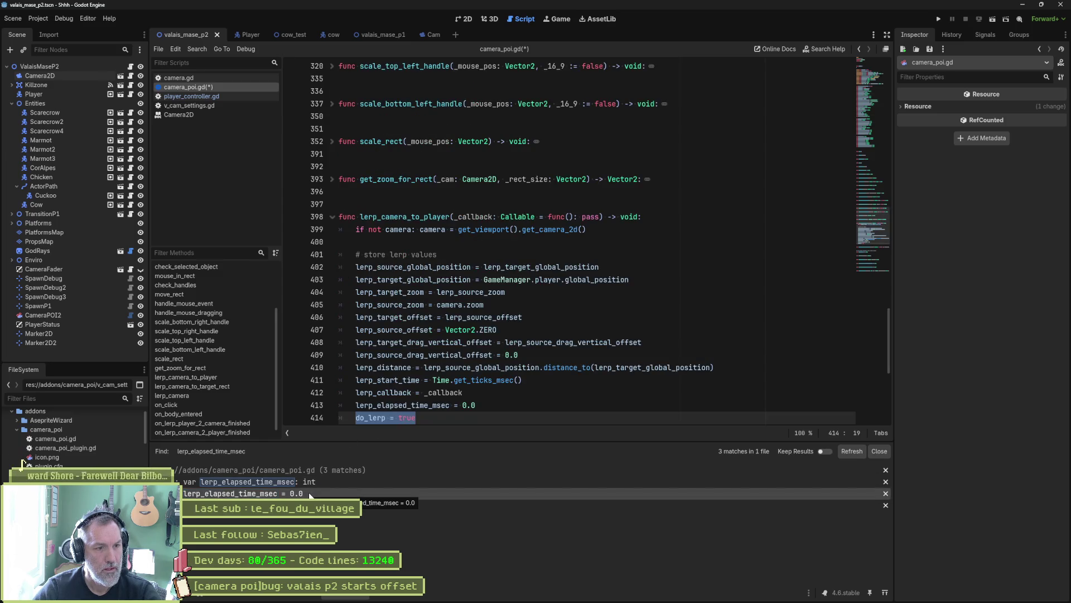
Delete the lerp_elapsed_time_msec = 0.0 resets in lerp_camera_to_target_rect and lerp_camera_to_player
double_click(423, 405)
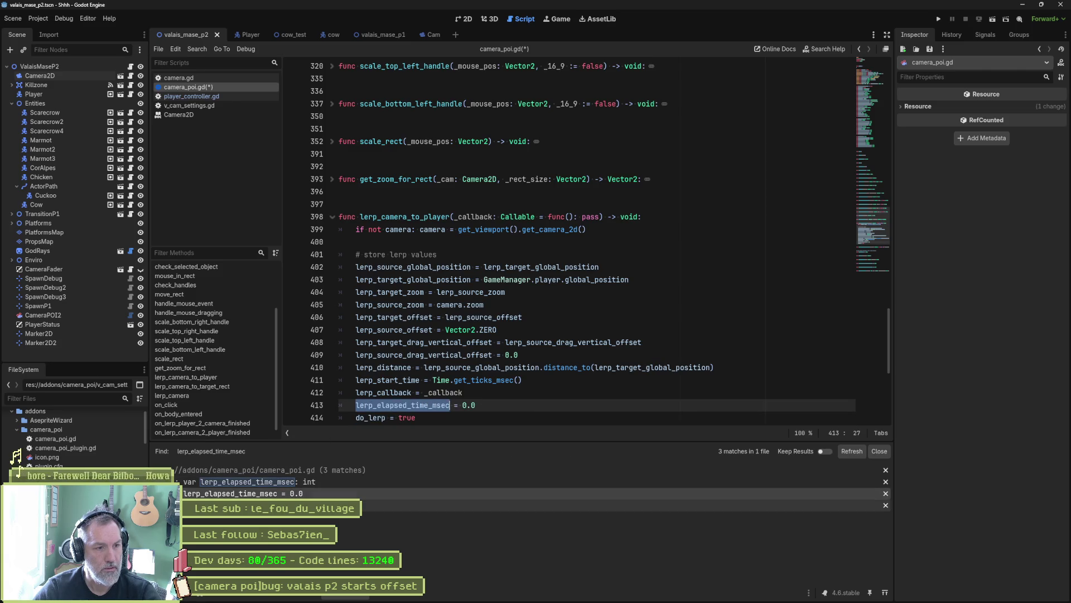
left_click(273, 505)
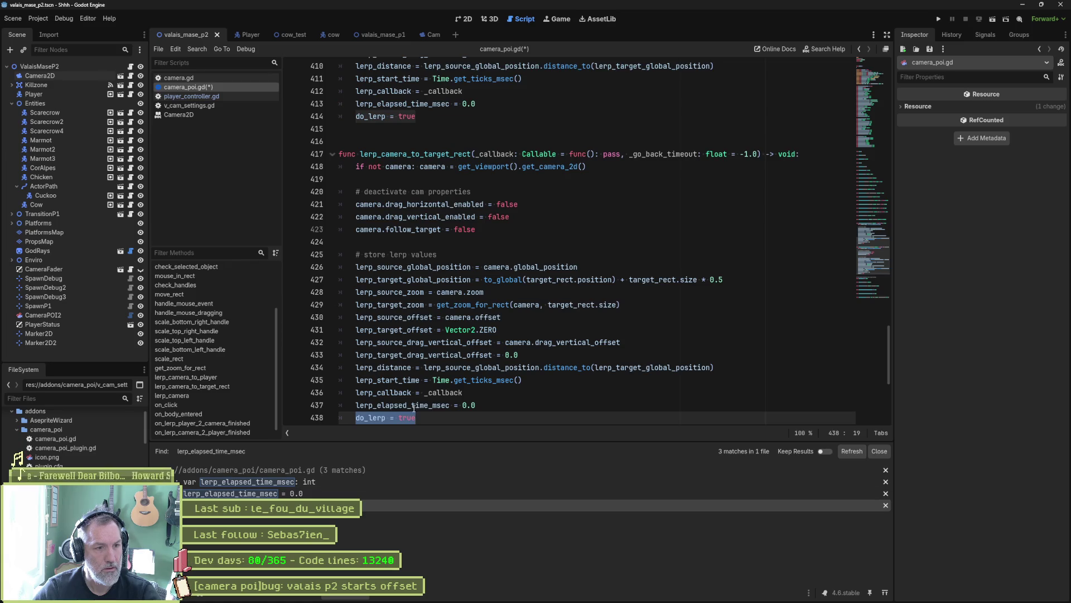
double_click(414, 405)
key("ctrl+shift+k")
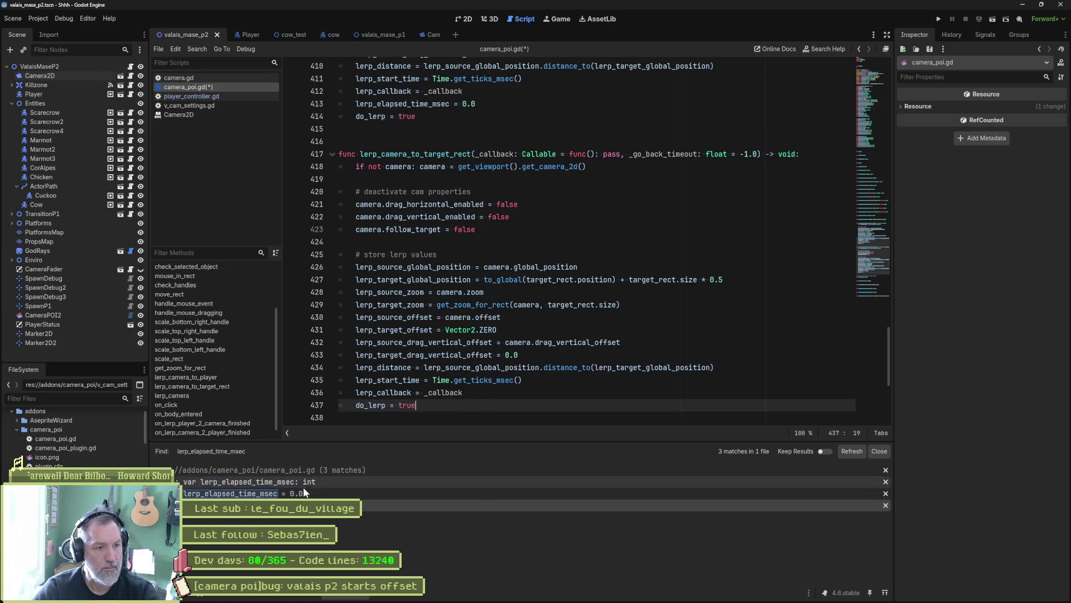
left_click(303, 493)
key("Up")
key("ctrl+shift+k")
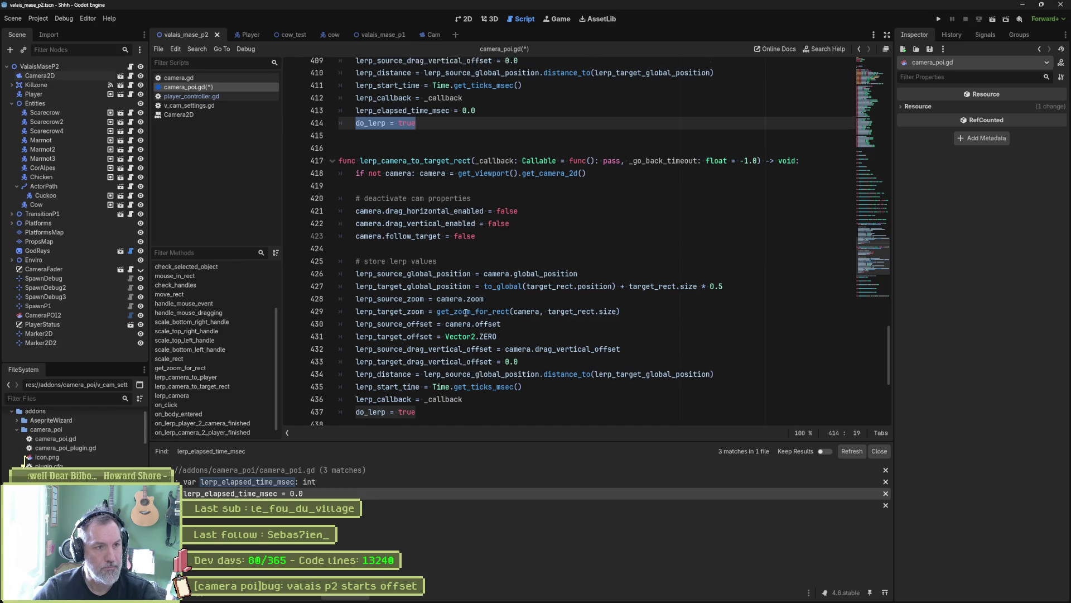
Remove the lerp_elapsed_time_msec declaration line and select cam_global_position
scroll(448, 389, "up", 3)
left_click(275, 481)
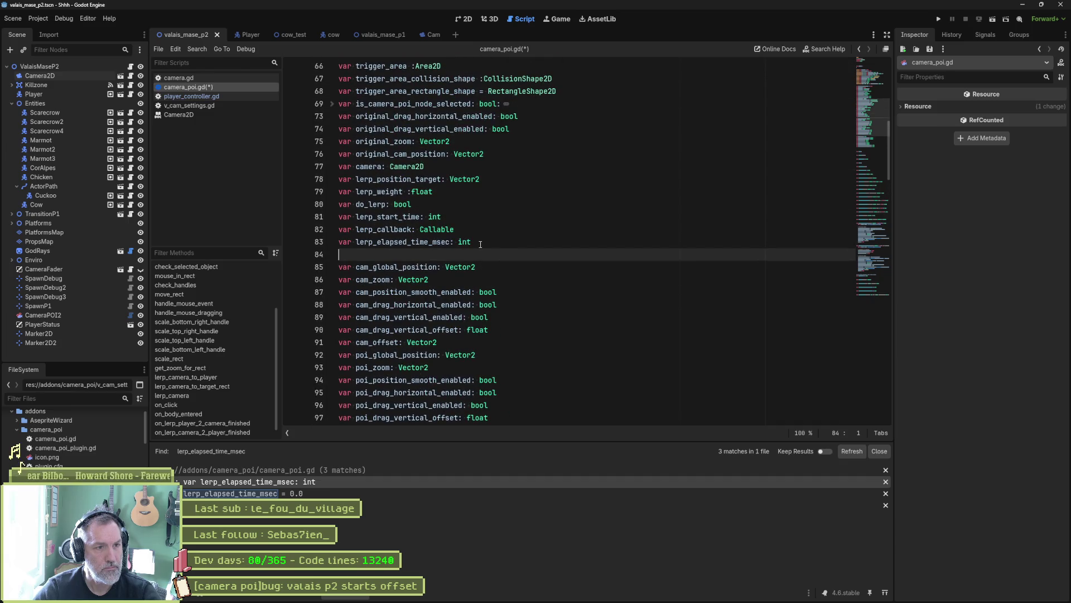
key("Up")
key("ctrl+shift+k")
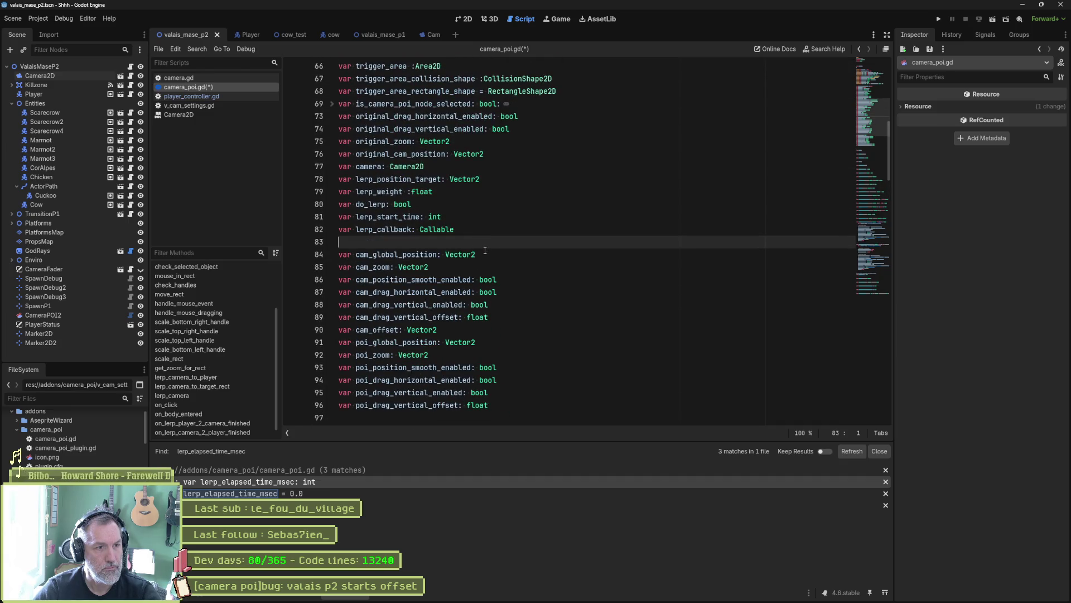
double_click(412, 255)
Search the project for cam_global_position and cam_zoom, then delete both unused declarations
key("ctrl+shift+f")
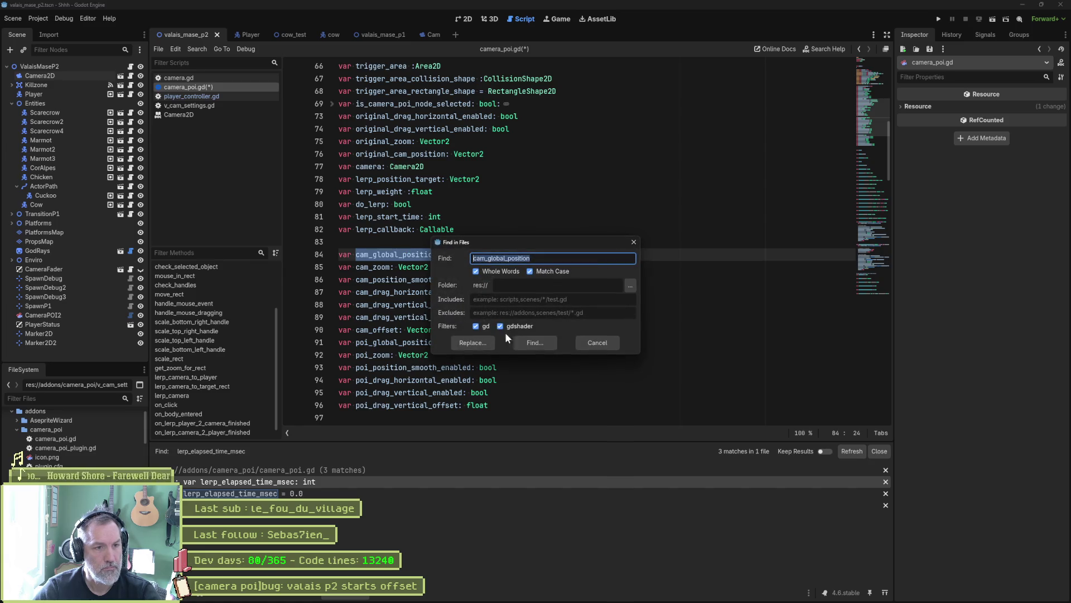
left_click(522, 339)
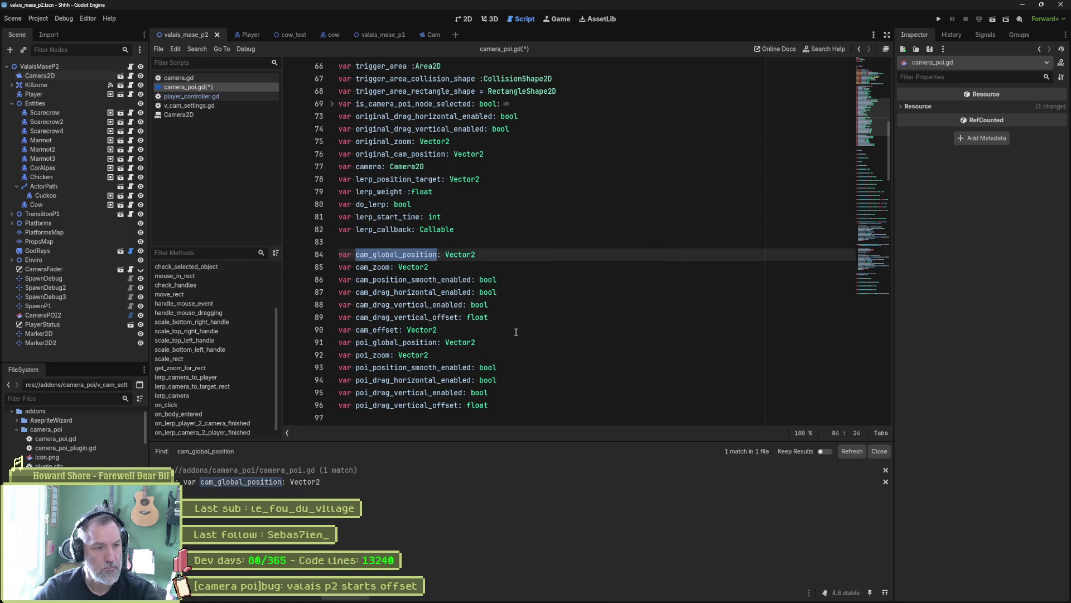
left_click(485, 254)
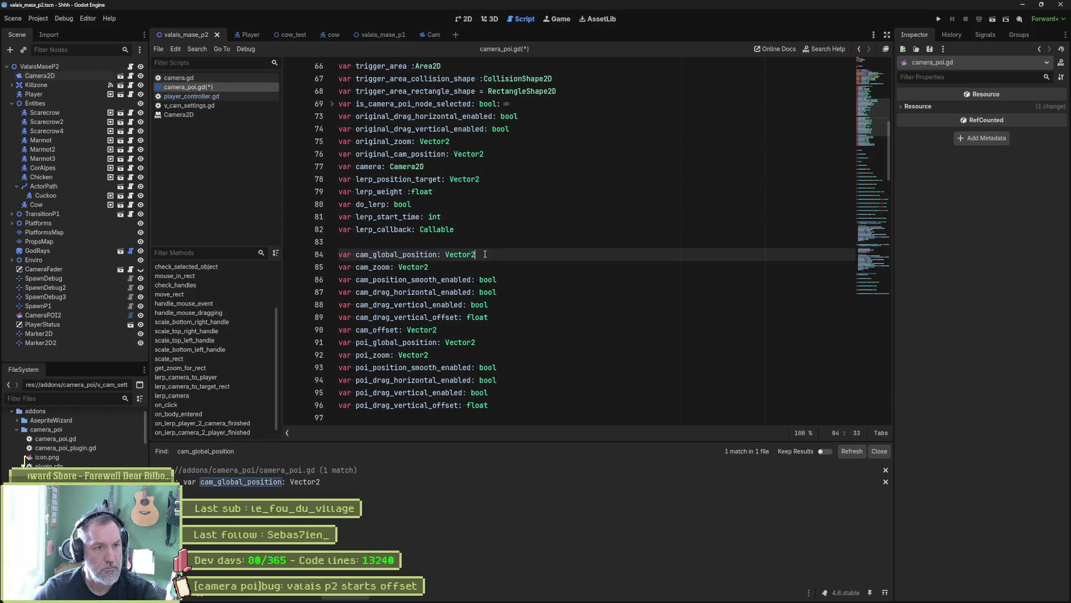
key("ctrl+shift+k")
double_click(383, 255)
key("ctrl+shift+f")
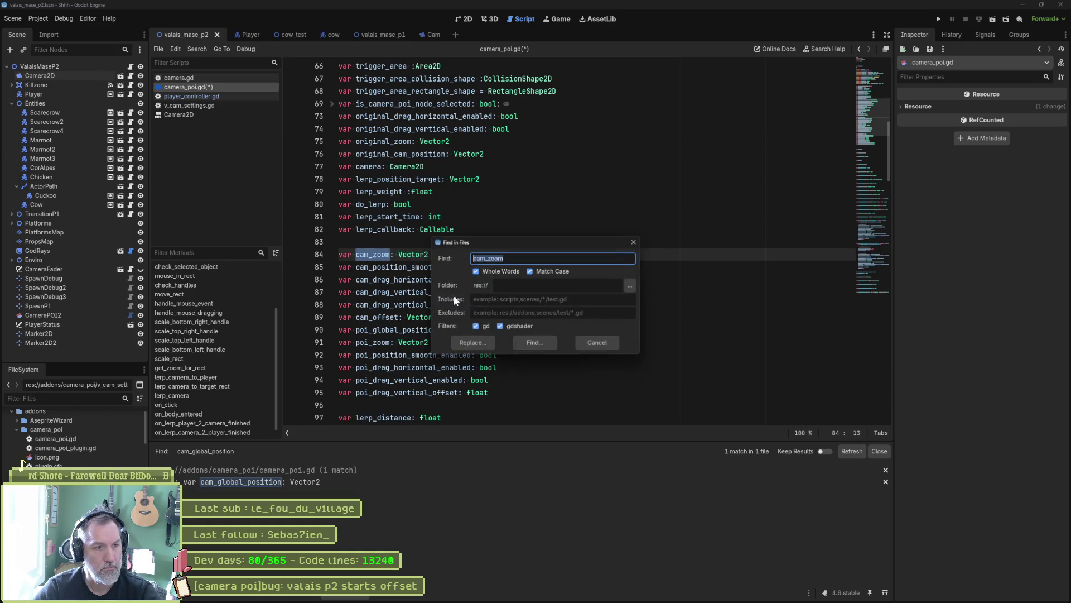
left_click(531, 341)
left_click(439, 255)
key("ctrl+shift+k")
Check and delete cam_position_smooth_enabled, cam_drag_horizontal_enabled and cam_drag_vertical_enabled declarations
double_click(421, 256)
key("ctrl+shift+f")
key("Return")
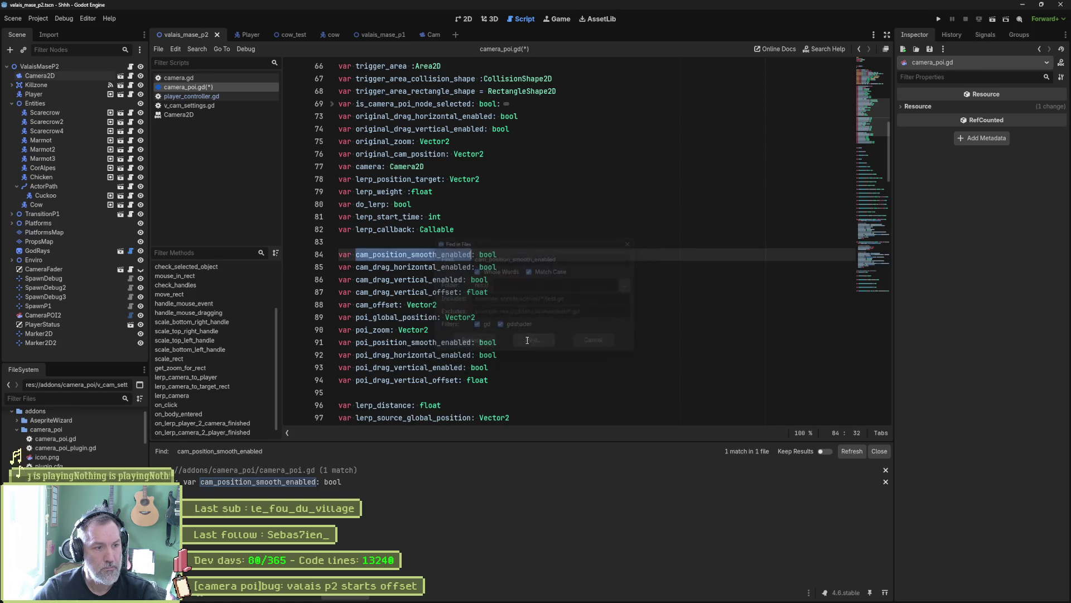
key("ctrl+shift+k")
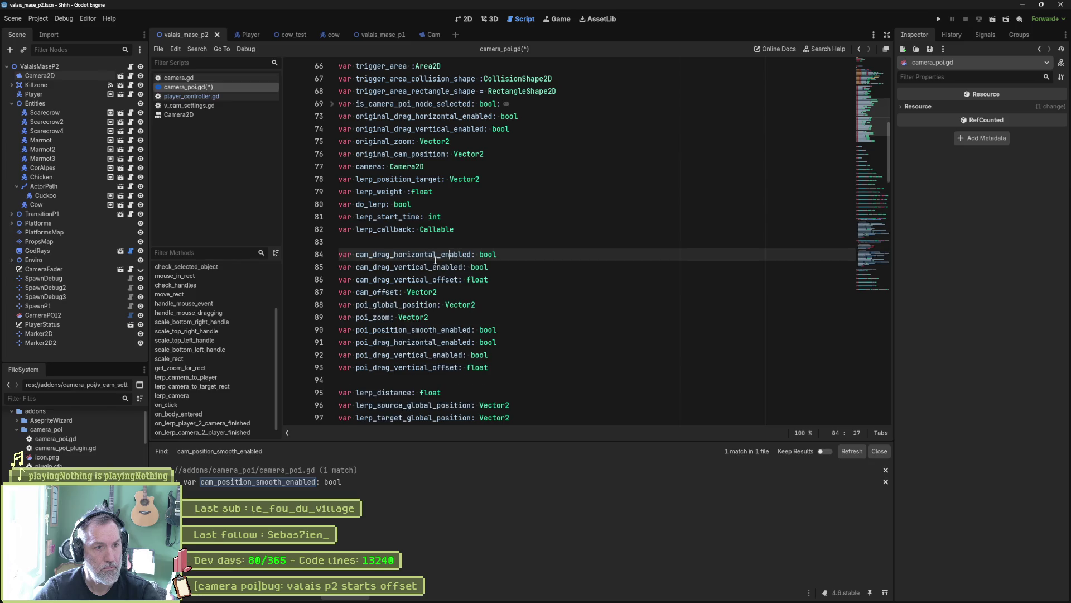
double_click(452, 255)
key("ctrl+shift+f")
left_click(535, 341)
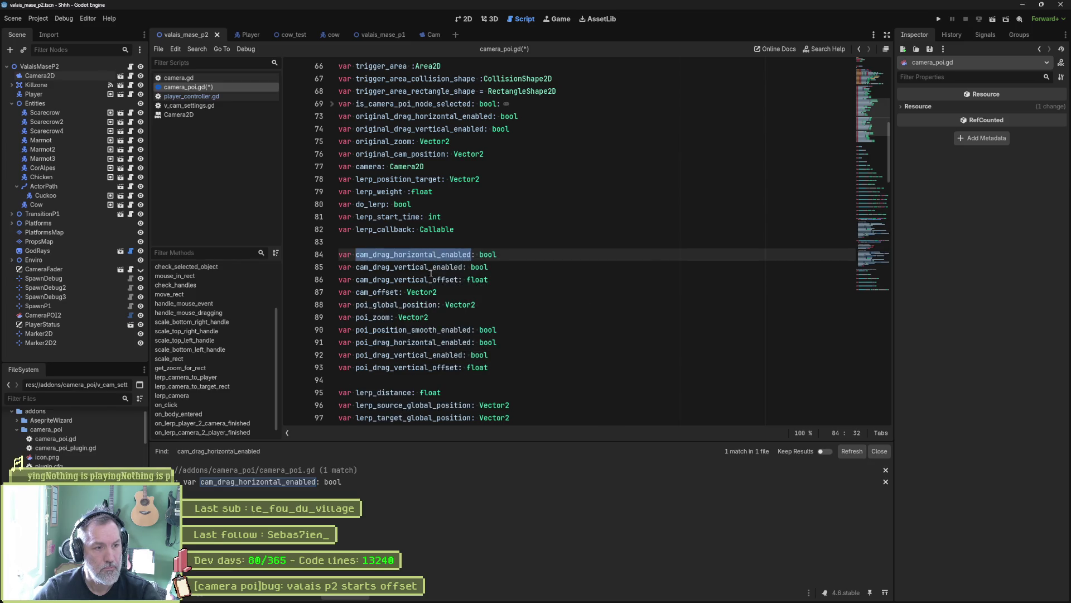
left_click(411, 255)
key("ctrl+shift+k")
double_click(411, 255)
key("ctrl+shift+f")
left_click(535, 339)
left_click(413, 254)
key("ctrl+shift+k")
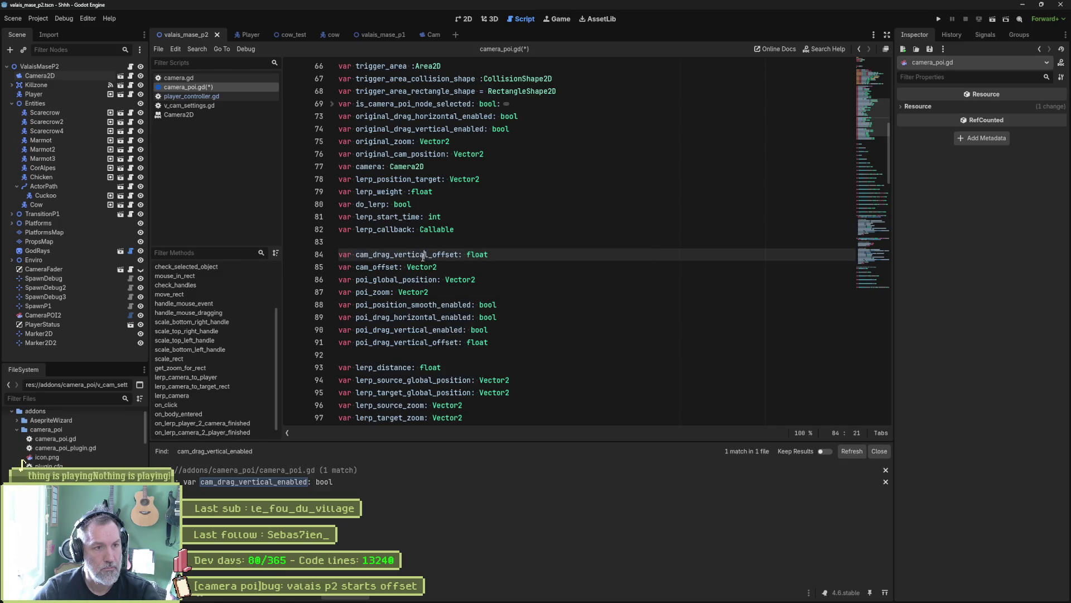
Search project-wide for cam_drag_vertical_offset and cam_offset, then delete both declarations
double_click(413, 255)
key("ctrl+shift+f")
left_click(549, 344)
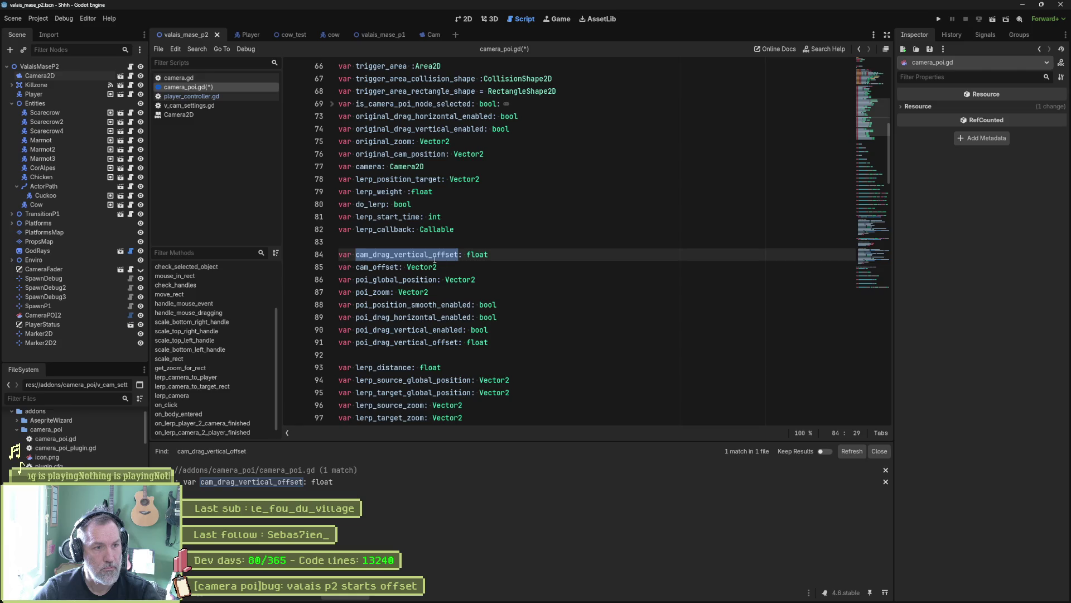
left_click(435, 257)
key("ctrl+shift+k")
double_click(389, 255)
key("ctrl+shift+f")
left_click(534, 343)
left_click(388, 267)
key("ctrl+shift+k")
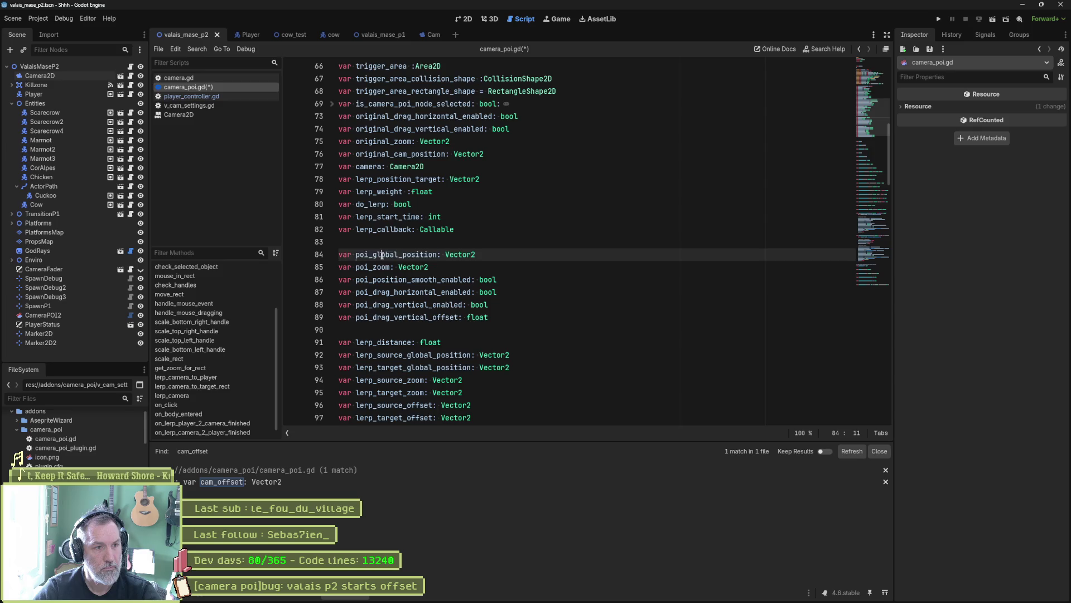
Search for poi_global_position and poi_zoom and delete both declarations
double_click(388, 255)
key("ctrl+shift+f")
left_click(551, 339)
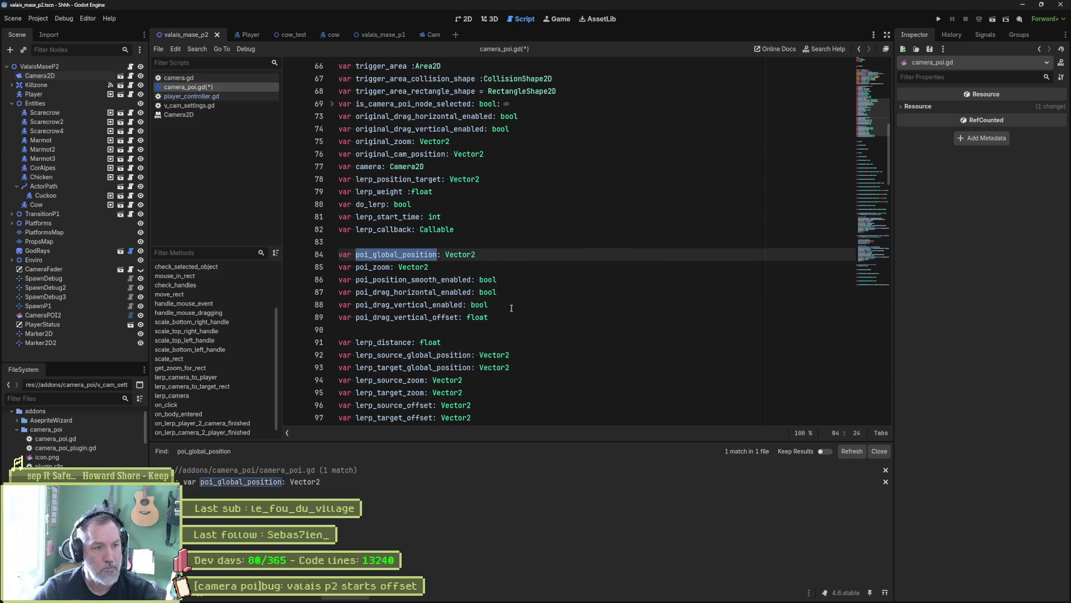
left_click(398, 260)
key("ctrl+shift+k")
double_click(383, 255)
key("ctrl+shift+f")
key("Return")
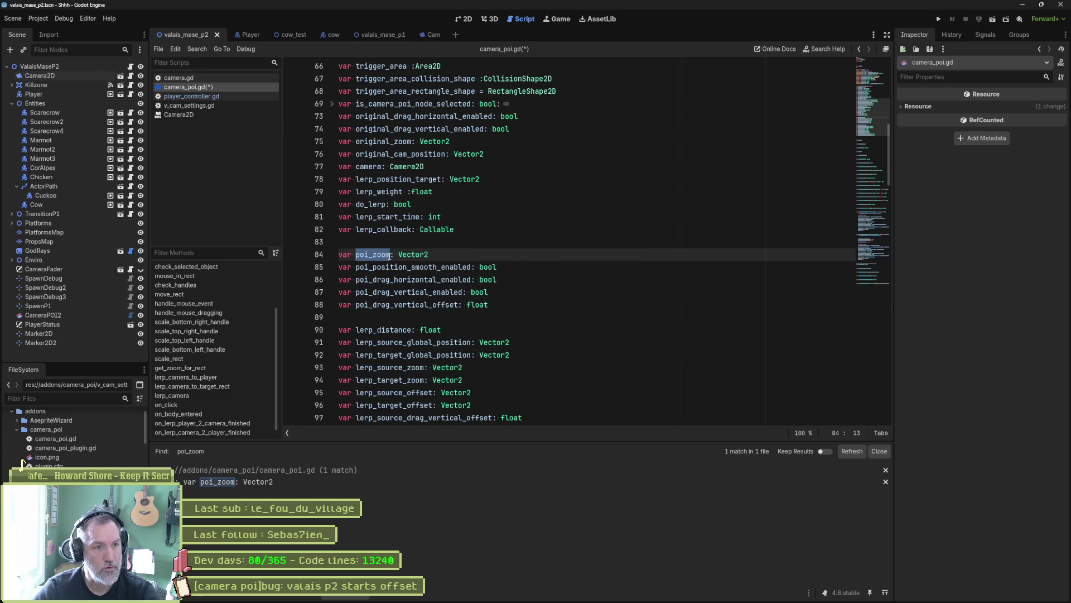
left_click(390, 255)
key("ctrl+shift+k")
Check the four remaining poi_ variables project-wide, then delete them and the leftover blank line
double_click(387, 255)
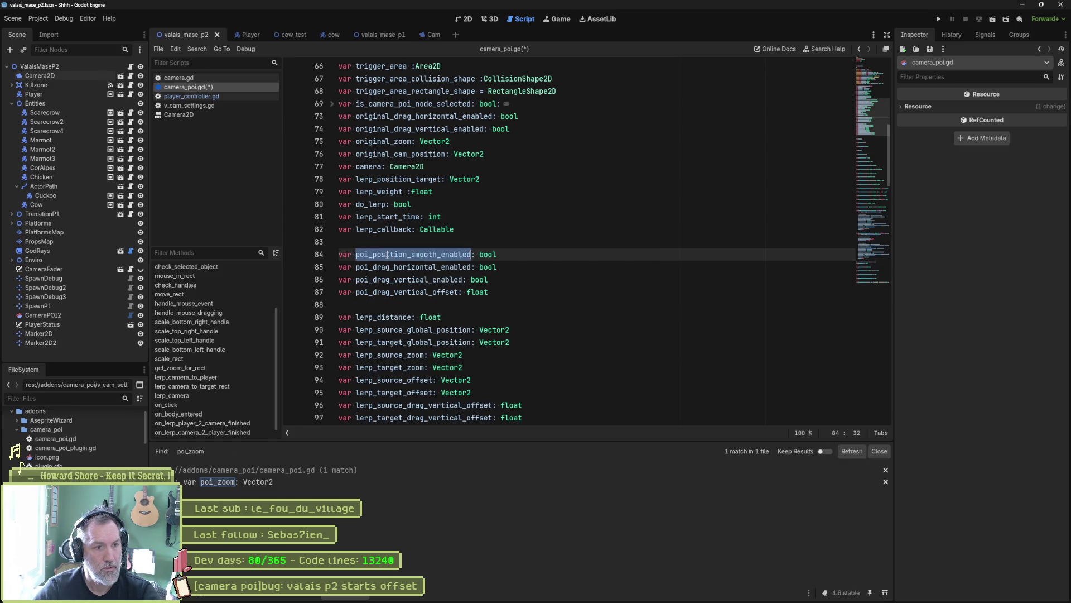
key("ctrl+shift+f")
left_click(534, 341)
double_click(394, 267)
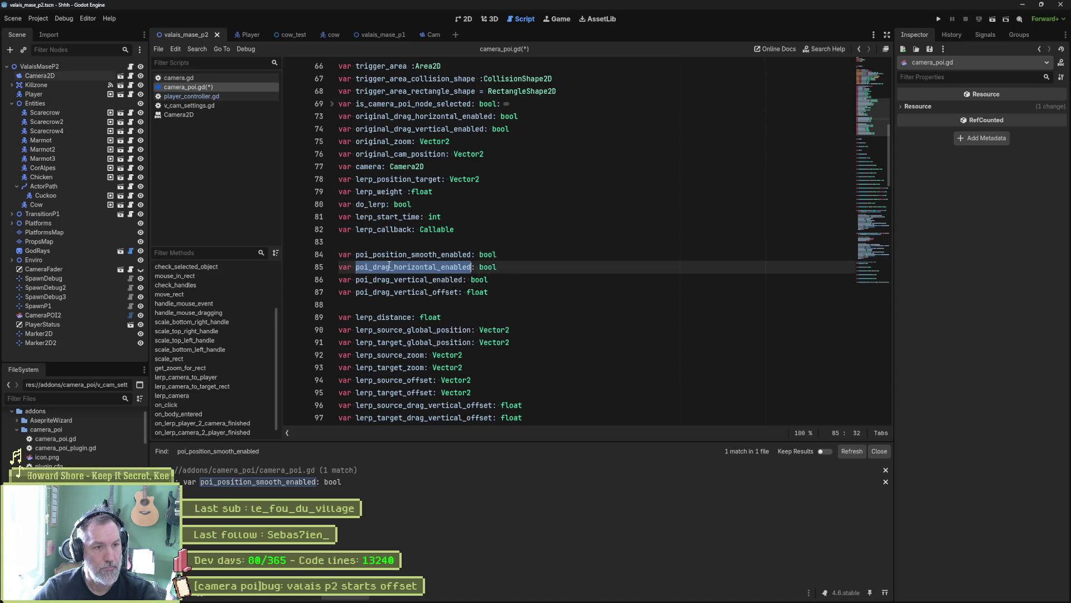
key("ctrl+shift+f")
left_click(534, 342)
double_click(394, 280)
key("ctrl+shift+f")
left_click(534, 341)
double_click(394, 292)
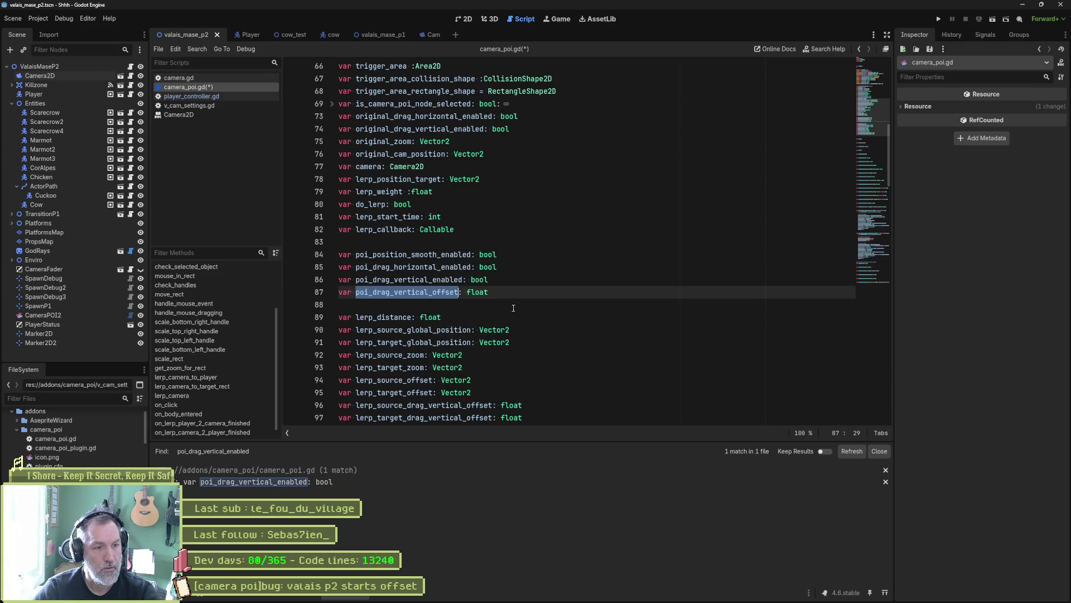
key("ctrl+shift+f")
left_click(534, 341)
left_click(510, 254)
key("ctrl+shift+k")
key("ctrl+shift+k")
key("ctrl+shift+k")
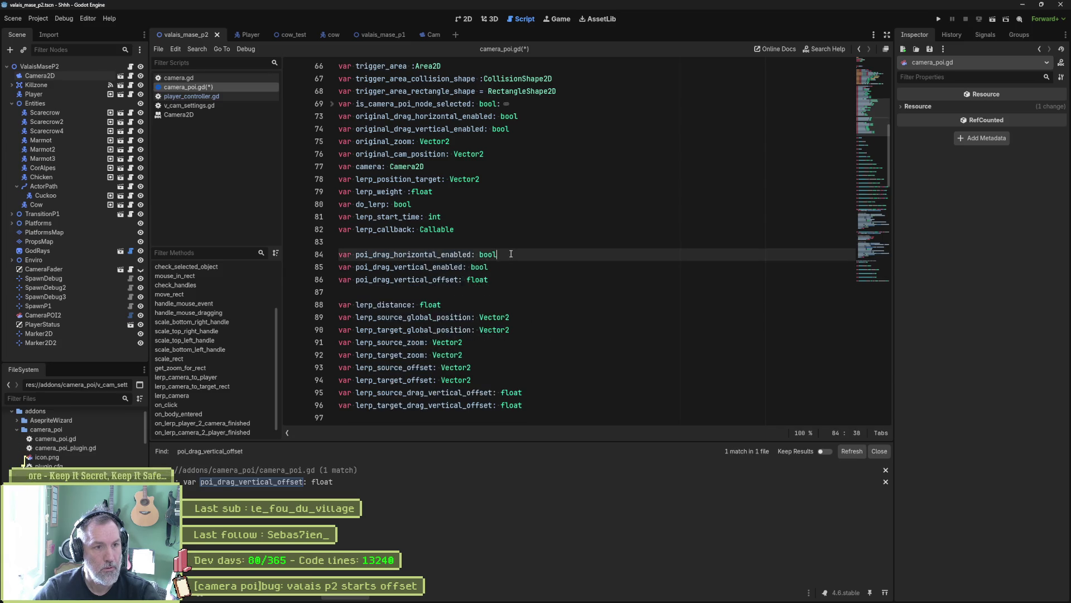
key("ctrl+shift+k")
Search the project for lerp_distance, lerp_source/target_global_position and lerp_source_zoom
double_click(395, 254)
key("ctrl+shift+f")
left_click(530, 344)
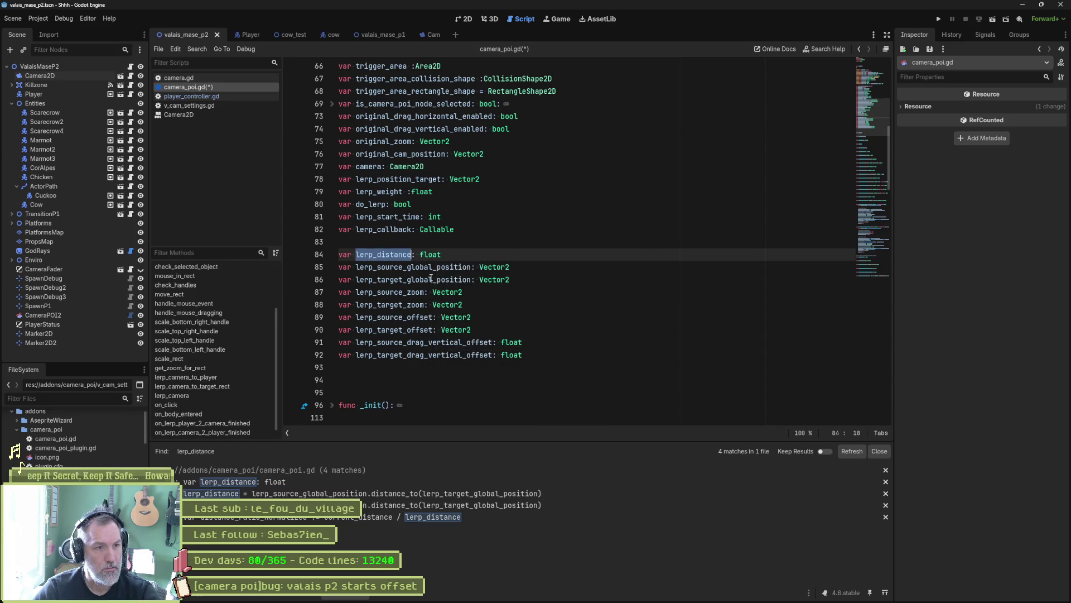
double_click(426, 267)
key("ctrl+shift+f")
left_click(534, 341)
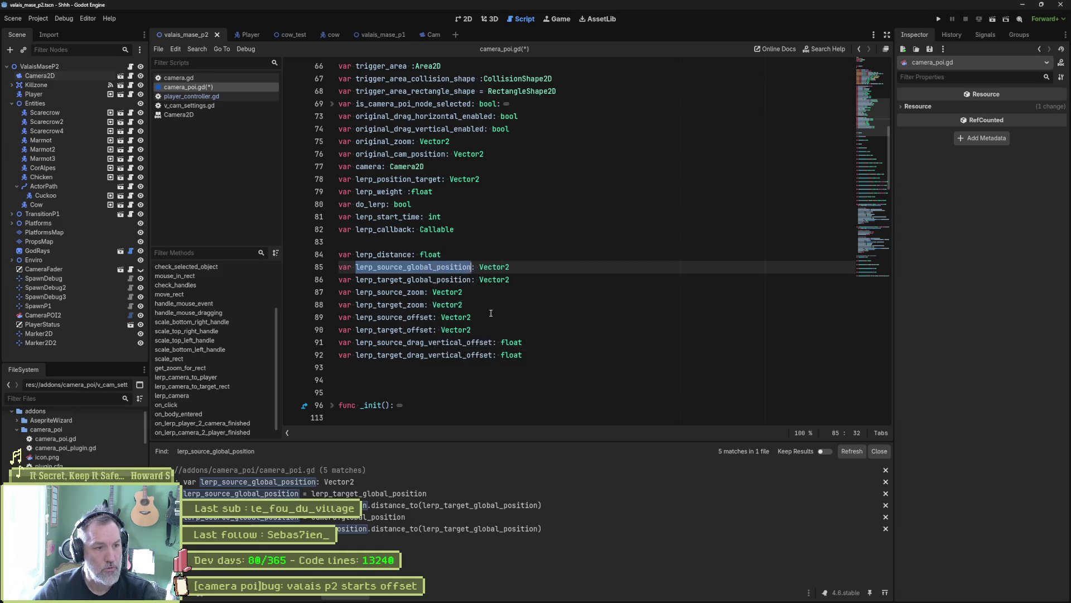
double_click(423, 280)
key("ctrl+shift+f")
left_click(530, 341)
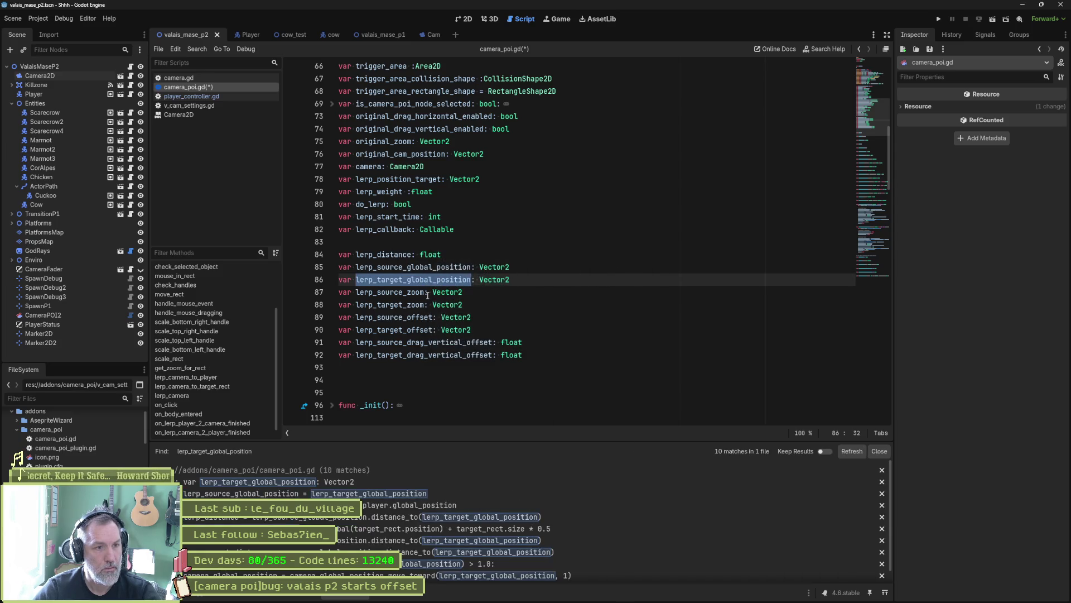
double_click(413, 291)
key("ctrl+shift+f")
left_click(532, 342)
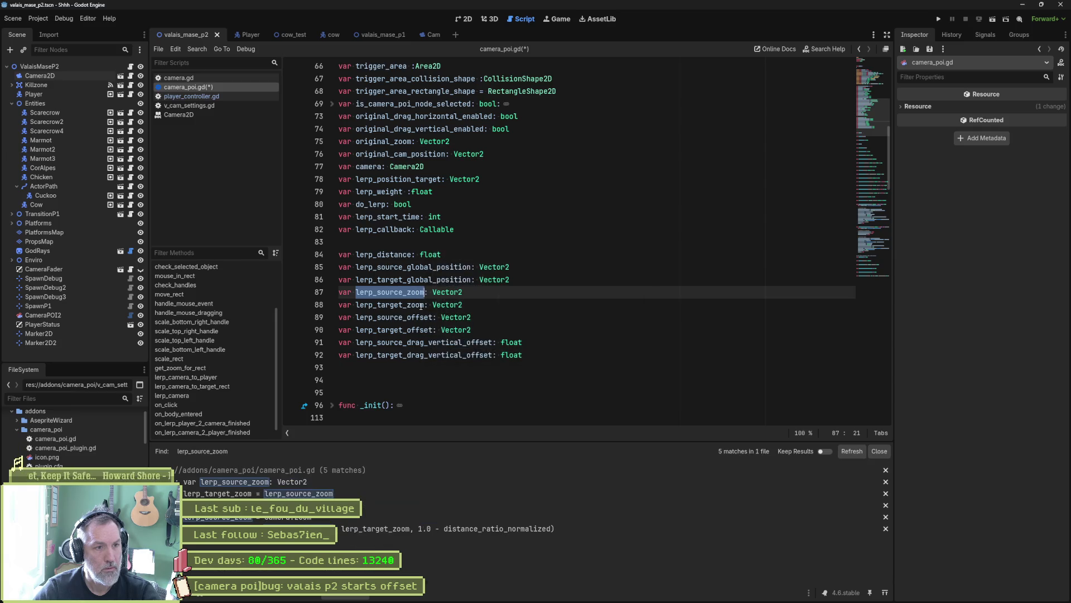
Search for lerp_target_zoom, lerp_source/target_offset and lerp_source/target_drag_vertical_offset
double_click(421, 305)
key("ctrl+shift+f")
left_click(531, 341)
double_click(390, 317)
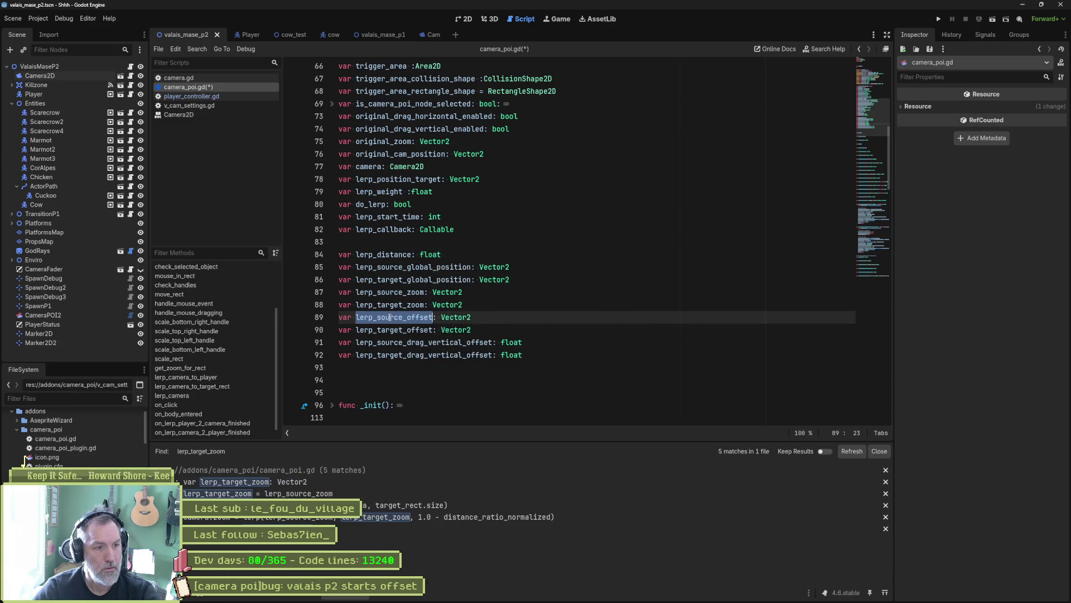
key("ctrl+shift+f")
left_click(536, 343)
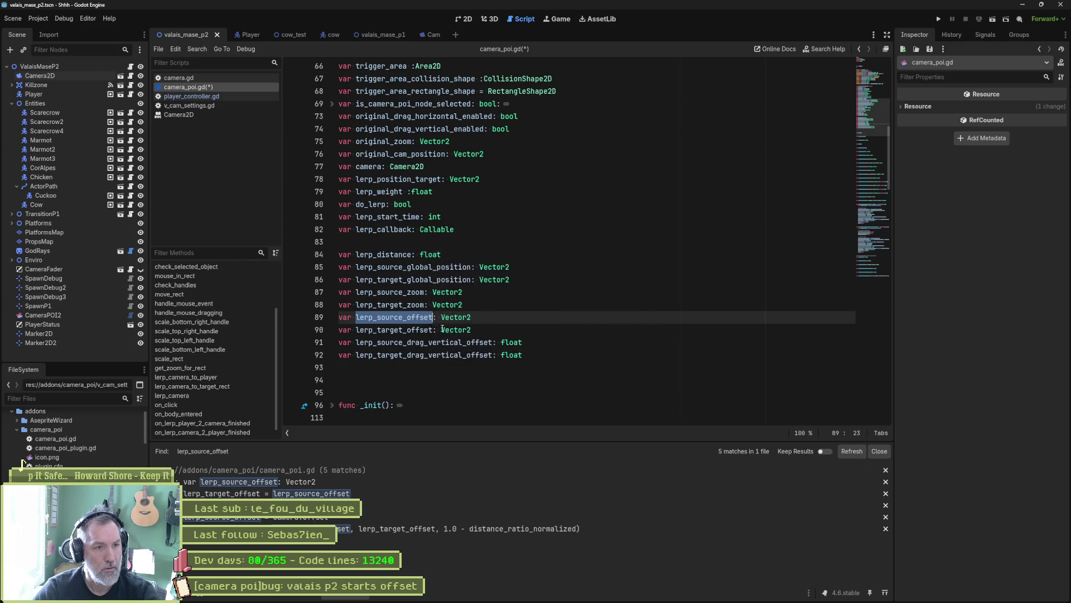
double_click(394, 330)
key("ctrl+shift+f")
left_click(533, 342)
double_click(424, 342)
key("ctrl+shift+f")
left_click(532, 341)
double_click(424, 355)
key("ctrl+shift+f")
left_click(533, 341)
Save camera_poi.gd and launch the scene to test the camera
left_click(527, 312)
key("ctrl+s")
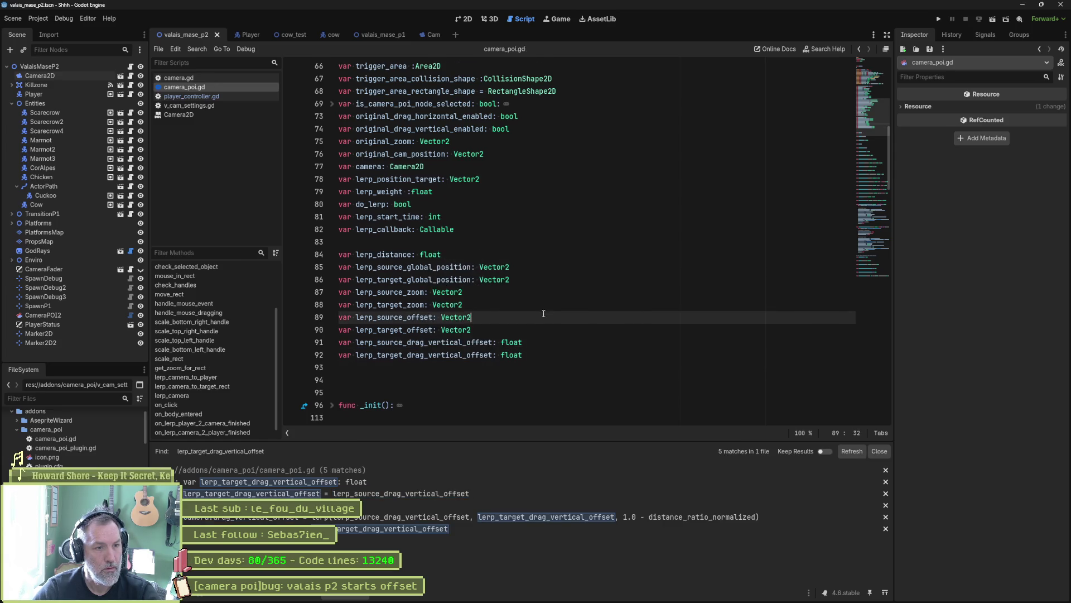
scroll(536, 315, "down", 6)
scroll(550, 318, "up", 6)
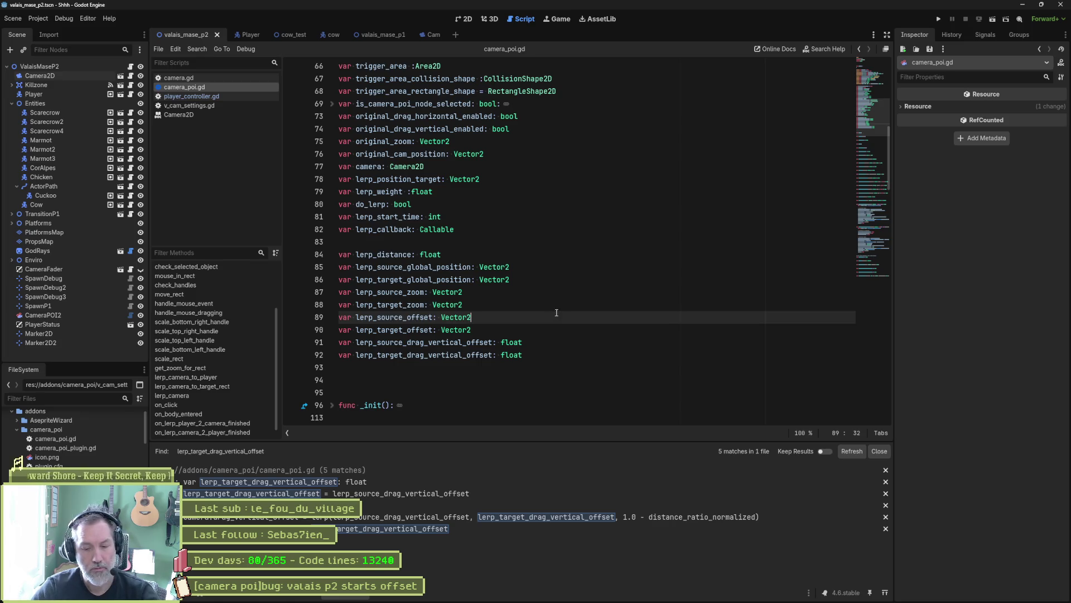
key("F6")
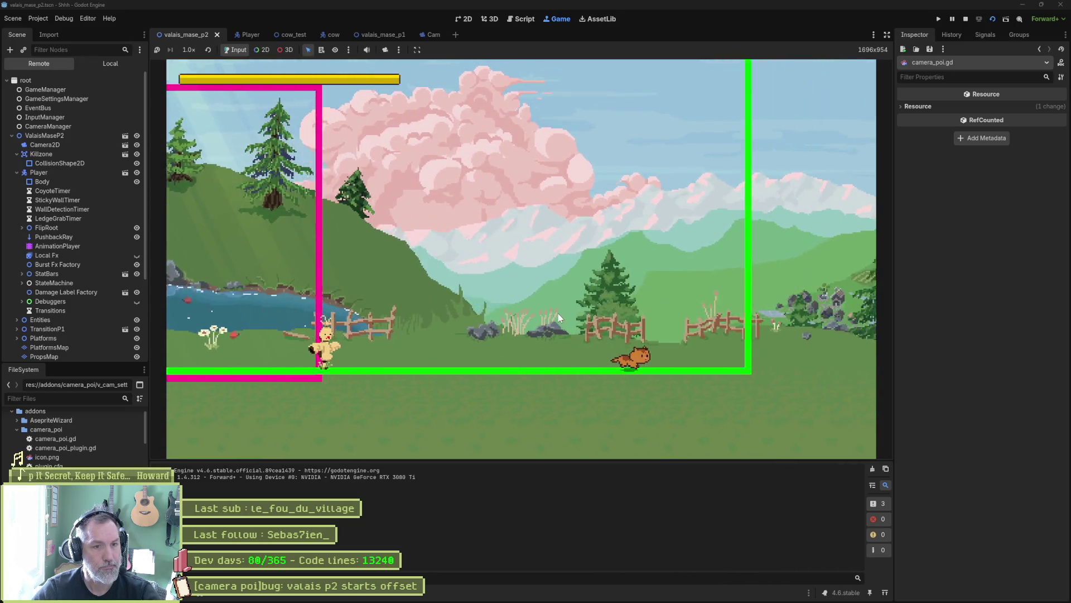
Stop the game and delete the blank line above lerp_distance
key("F8")
scroll(538, 304, "down", 5)
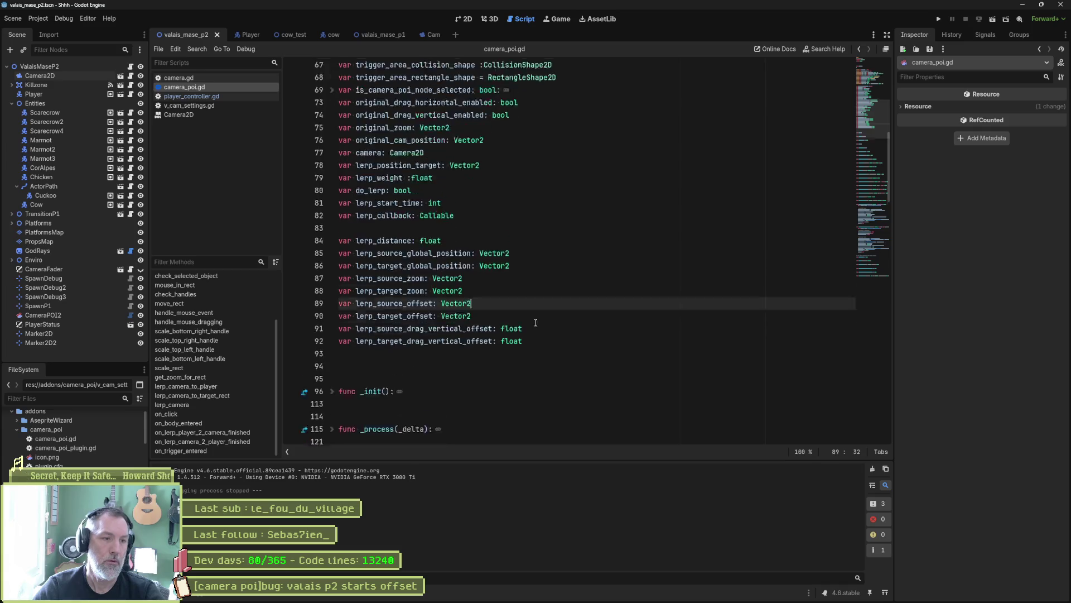
scroll(476, 277, "up", 10)
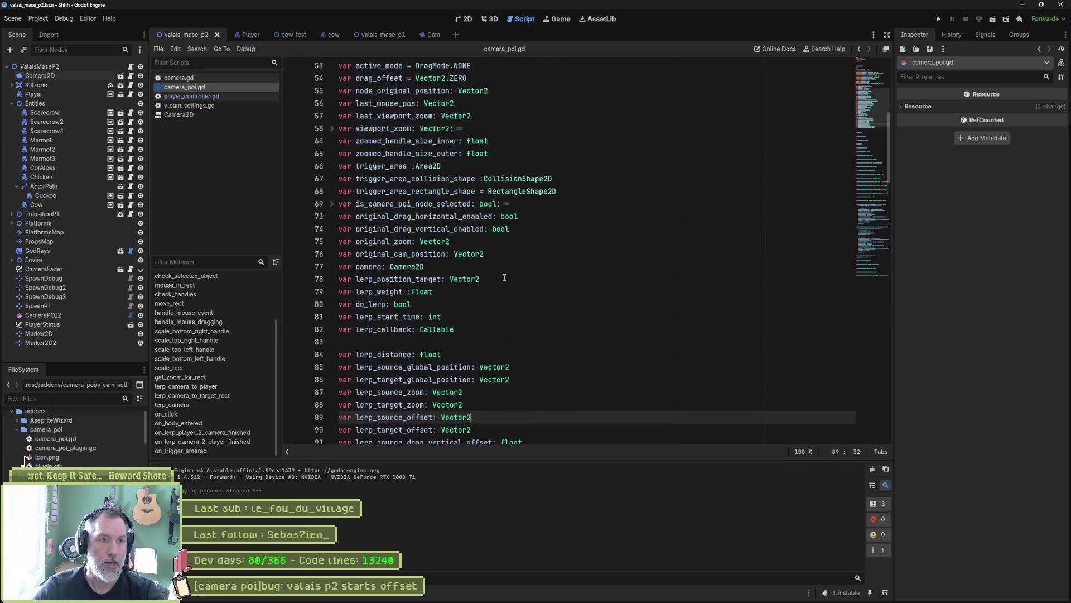
left_click(379, 350)
key("Delete")
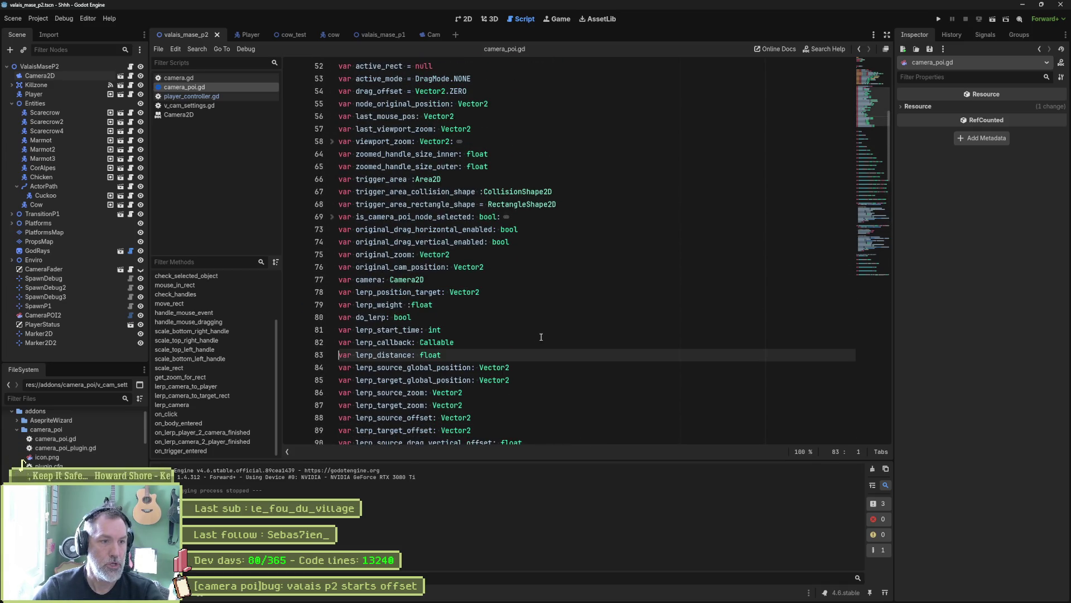
Unfold lerp_camera() and select its current_distance and distance_ratio_normalized lines
scroll(525, 314, "down", 8)
scroll(525, 314, "down", 20)
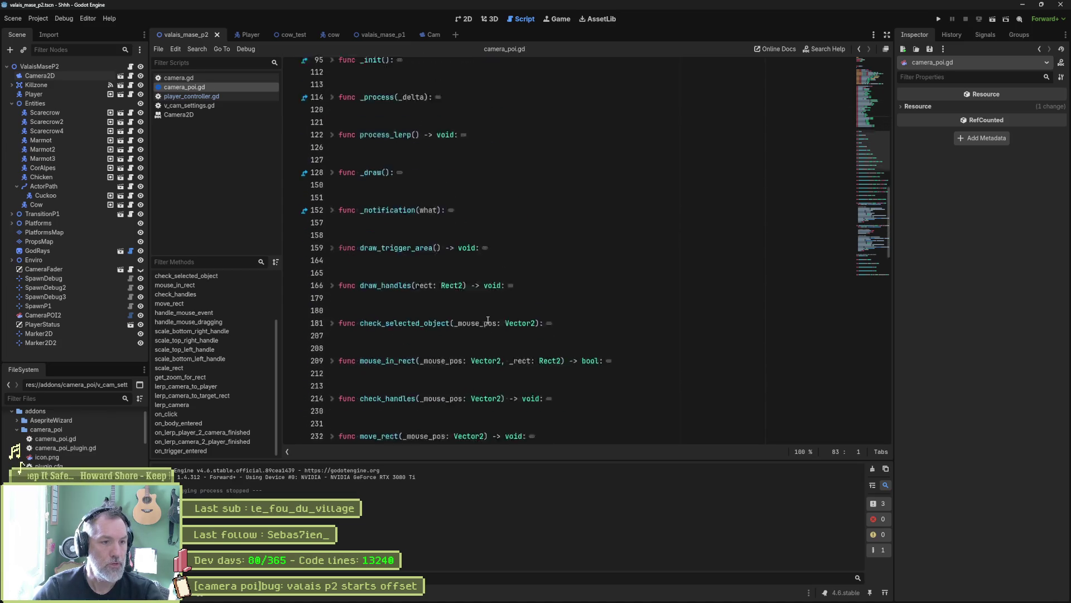
scroll(496, 319, "down", 5)
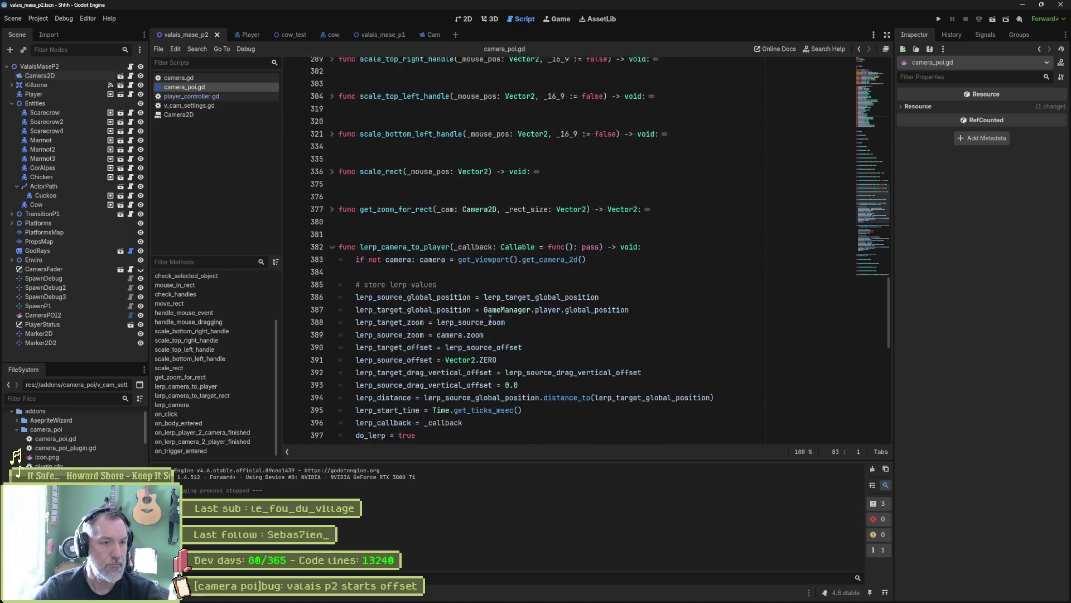
scroll(472, 319, "down", 5)
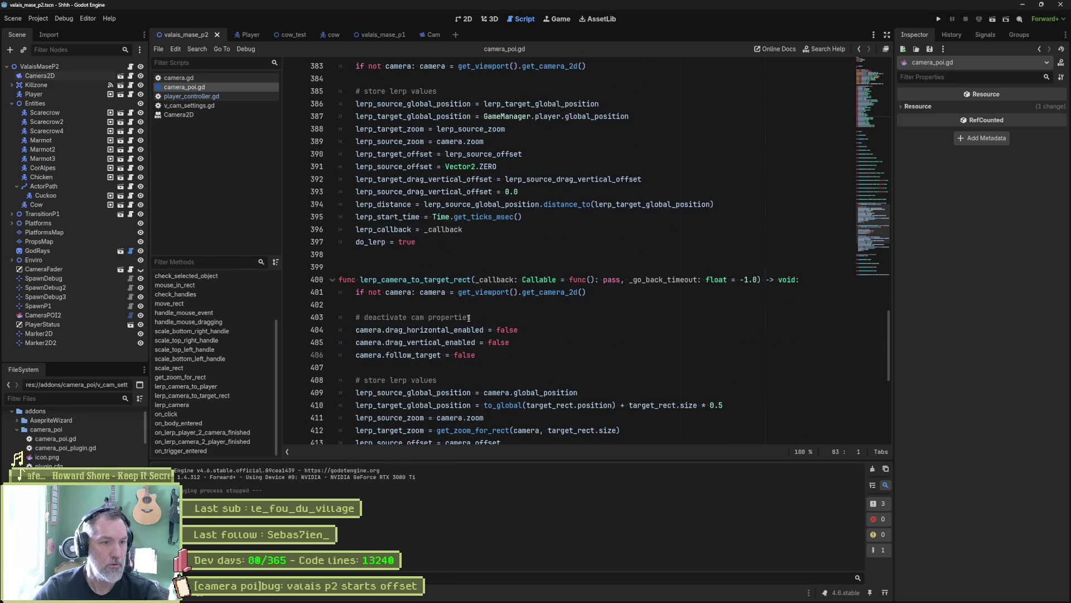
scroll(468, 318, "down", 6)
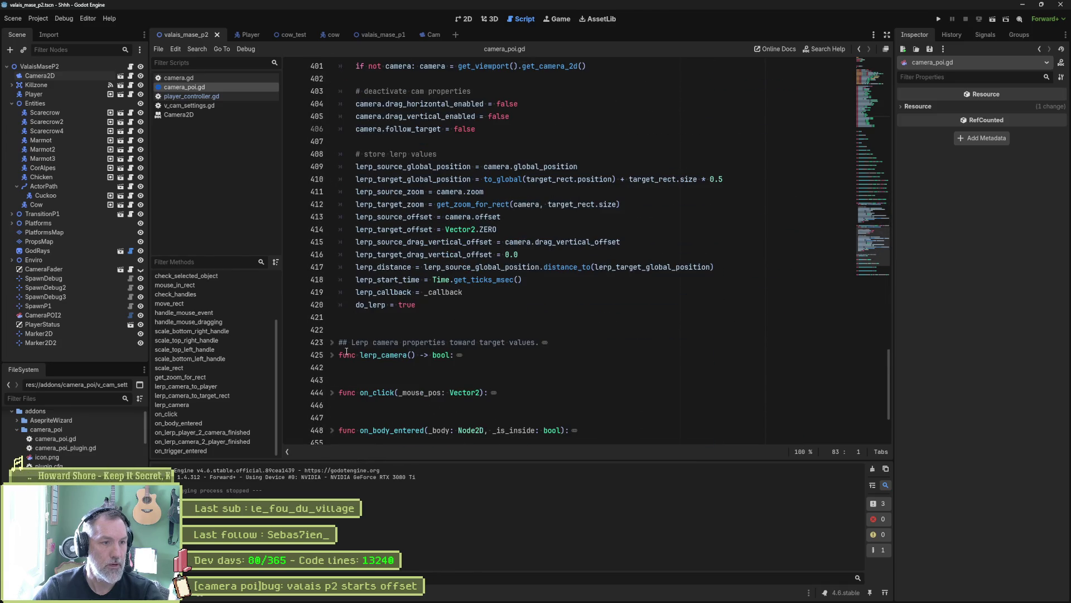
left_click(332, 356)
left_click_drag(659, 380, 646, 355)
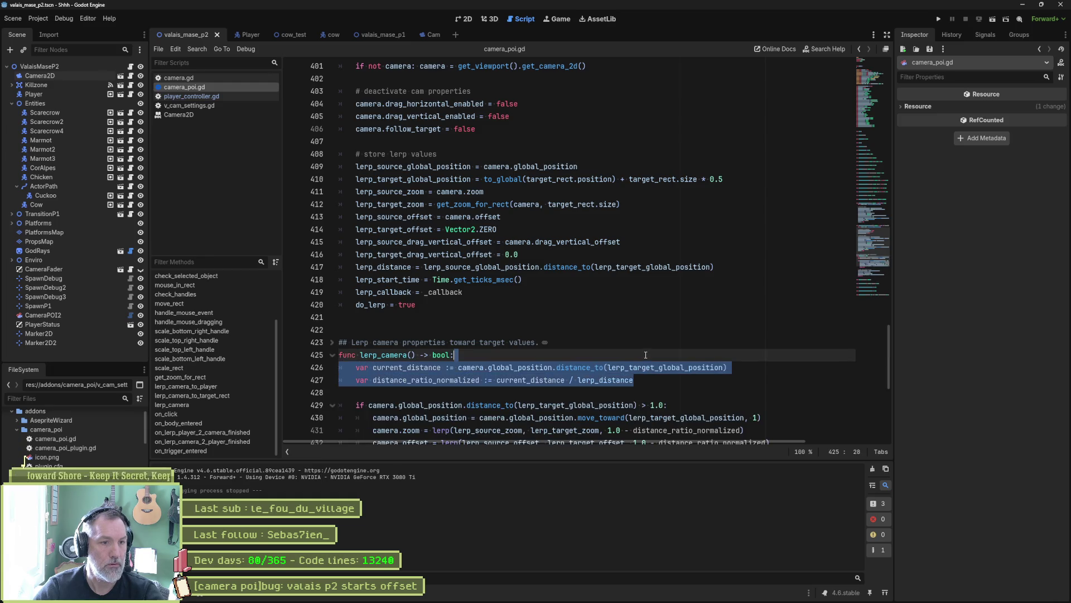
scroll(837, 243, "up", 15)
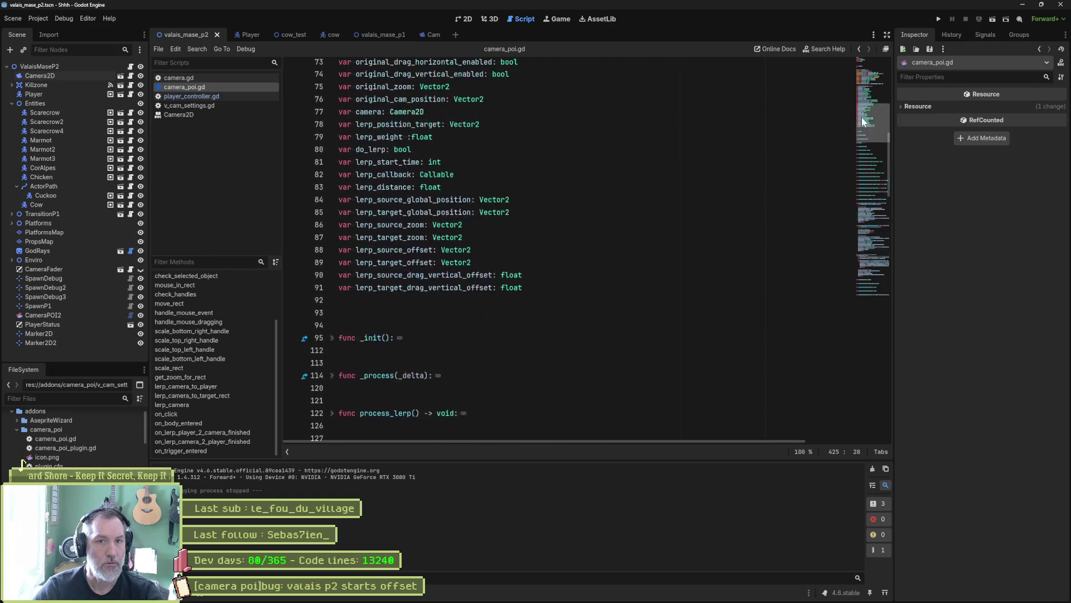
Paste the two distance lines after line 91, unindent them, and strip their initial values
left_click(555, 288)
type("var current_distance := camera.global_position.distance_to(lerp_target_global_position) \tvar distance_ratio_normalized := current_distance / lerp_distance")
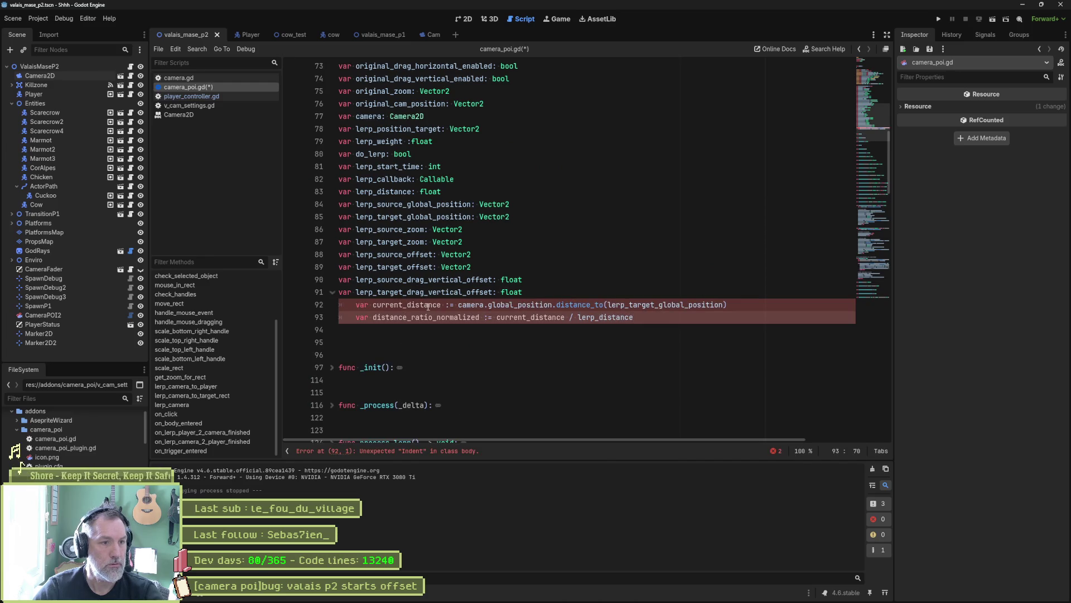
key("shift+Up")
key("shift+Tab")
left_click(426, 306)
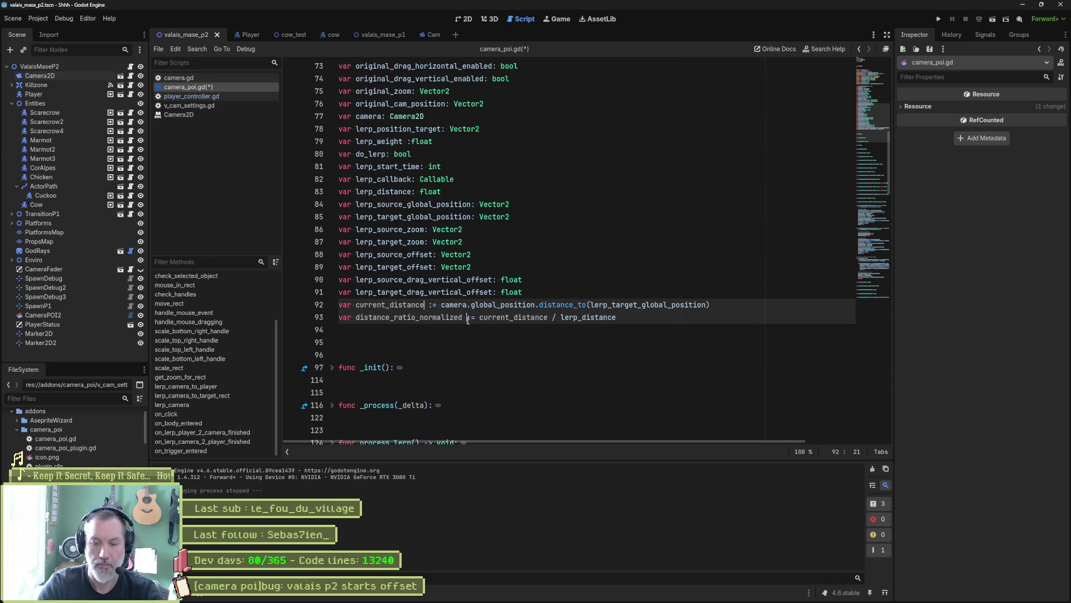
left_click_drag(468, 316, 338, 304)
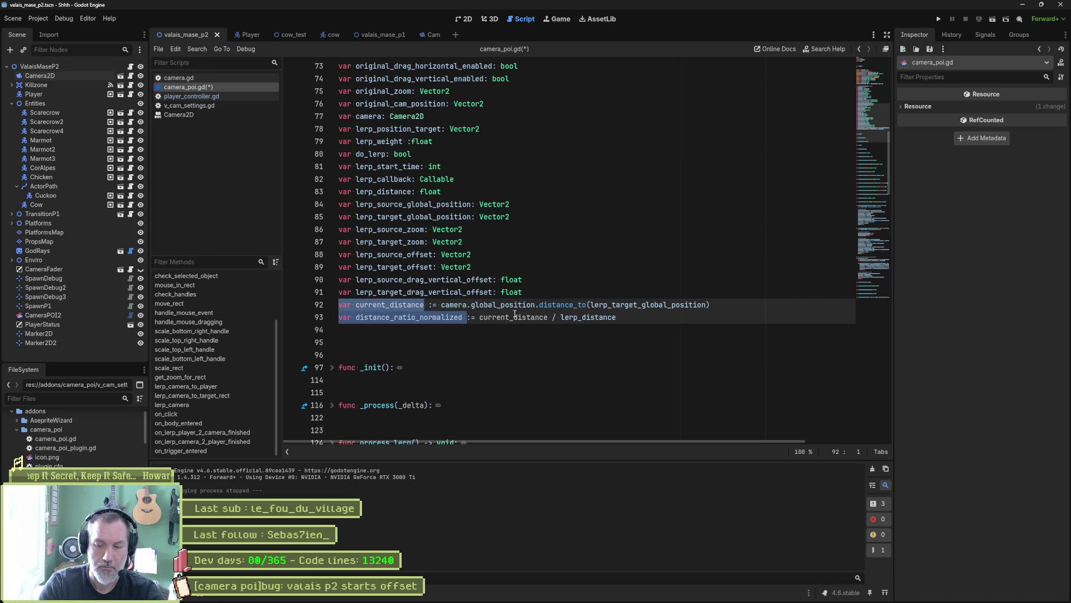
key("shift+End")
key("Delete")
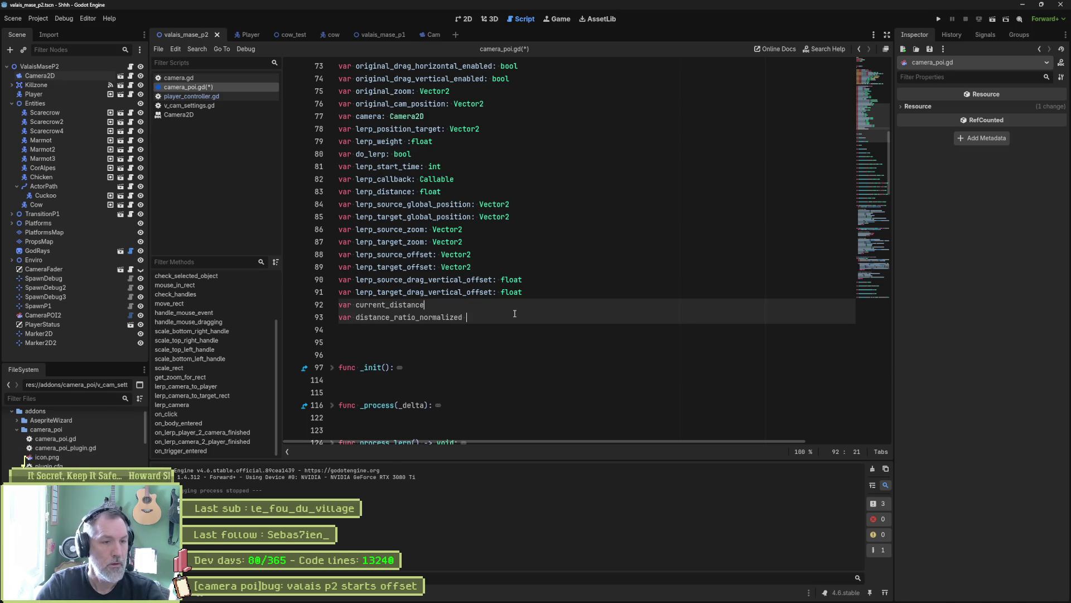
Type current_distance and distance_ratio_normalized as float and save the script
left_click(515, 314)
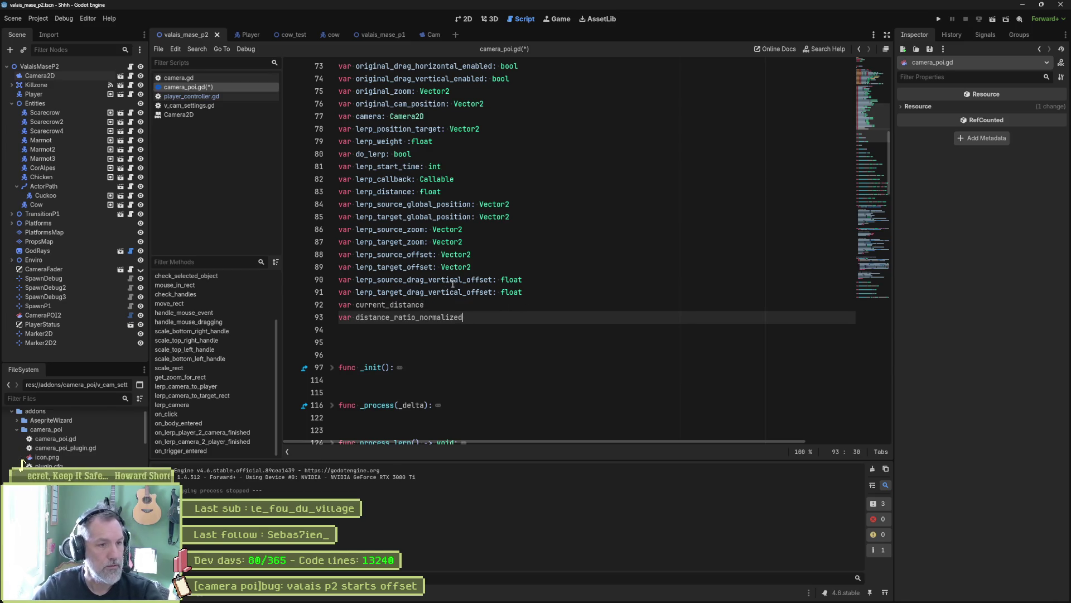
left_click(444, 305)
type(": float")
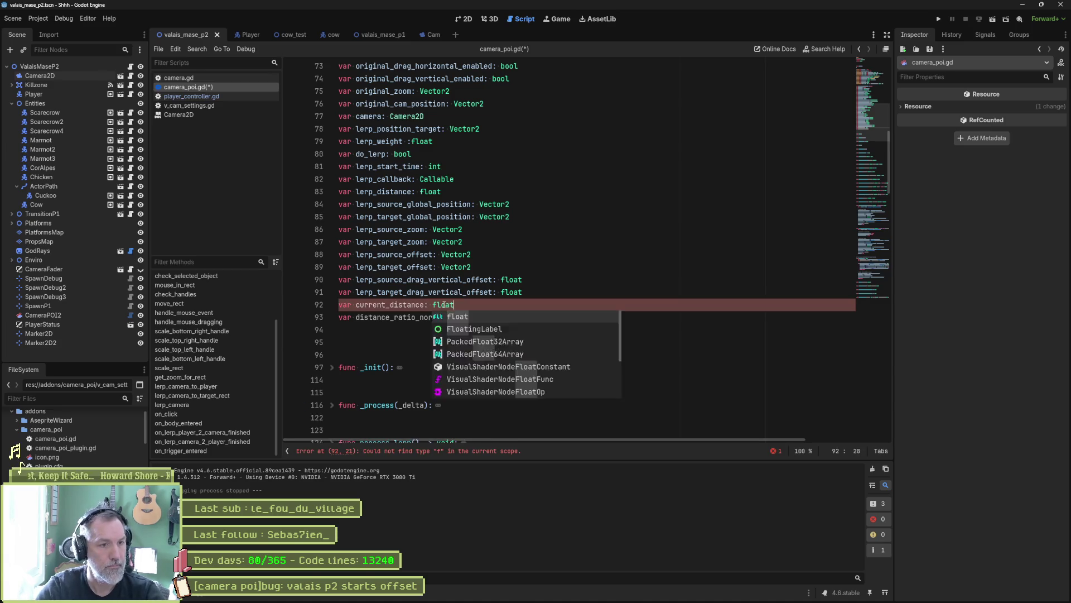
key("Return")
key("Down")
type(": float")
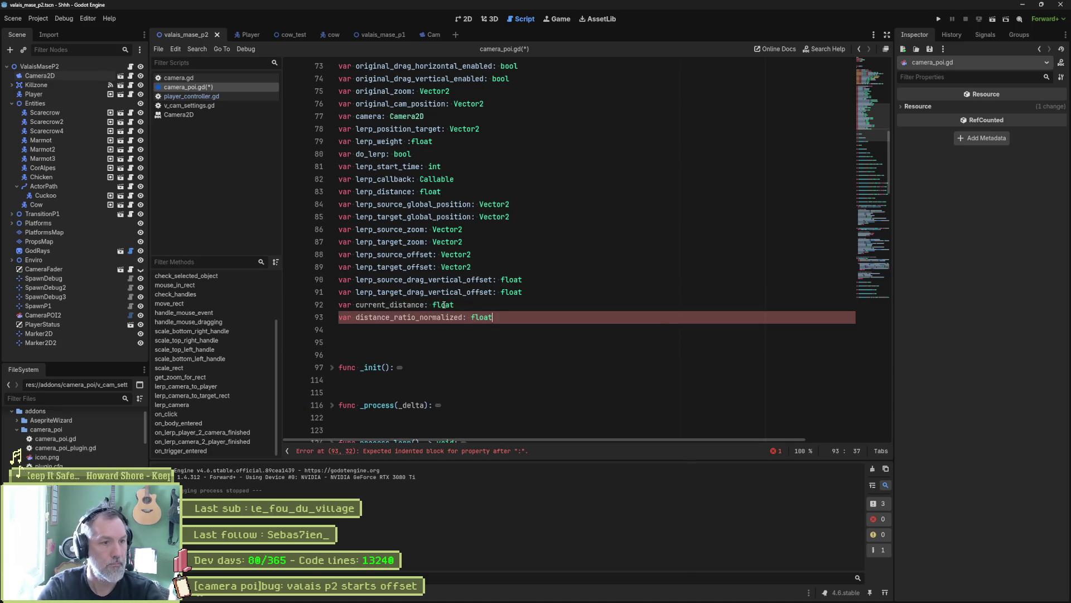
key("ctrl+s")
left_click(392, 305)
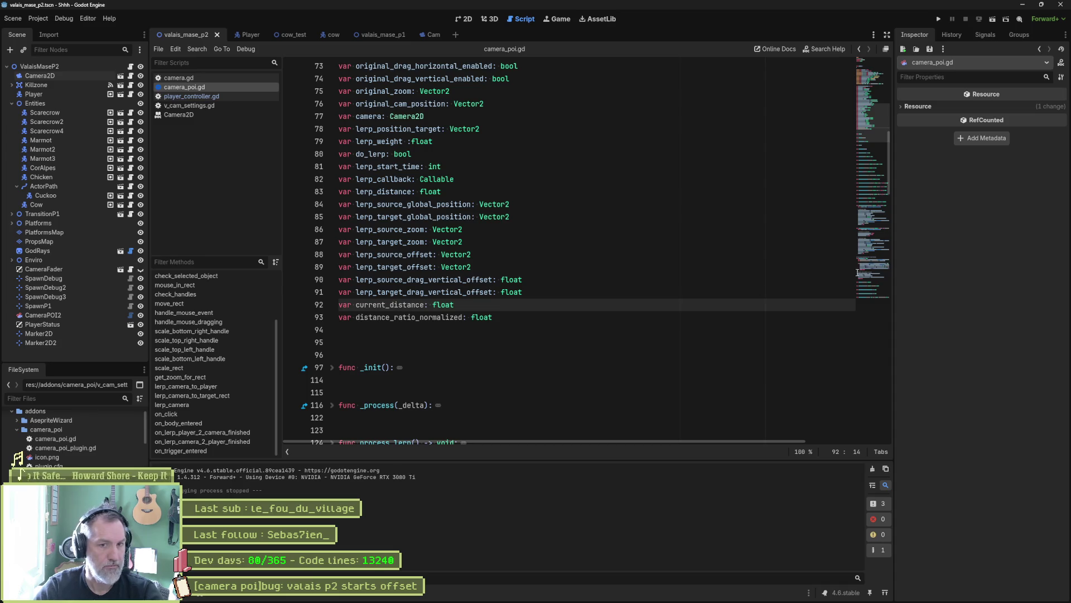
Make lines 428-429 in lerp_camera() plain assignments to the new members, then run the game
left_click(882, 252)
scroll(493, 328, "down", 3)
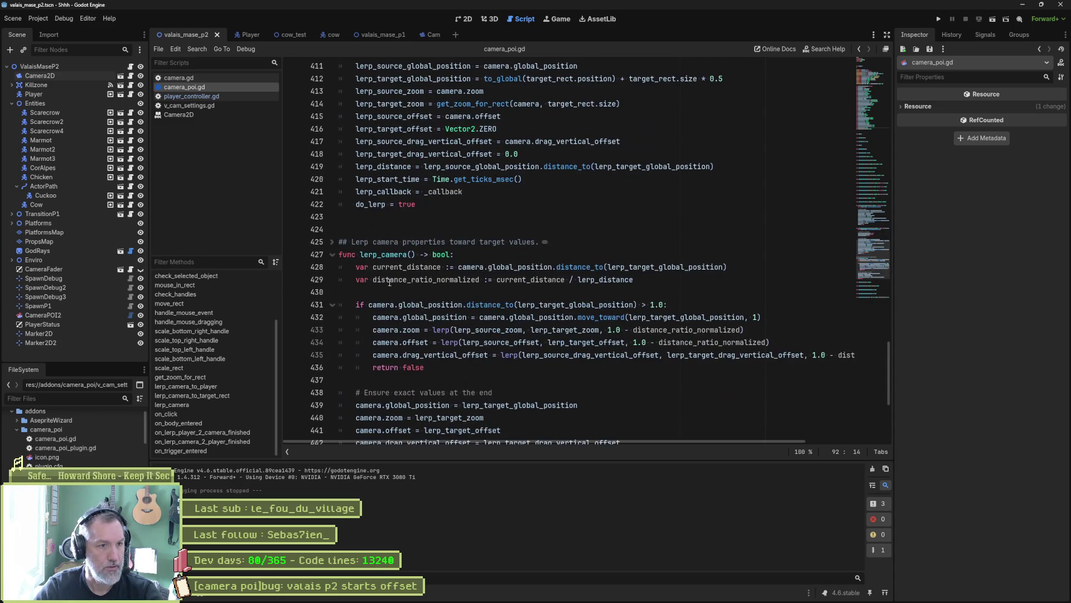
left_click(358, 268)
left_click(356, 280, "alt")
key("Delete")
key("Delete")
key("Delete")
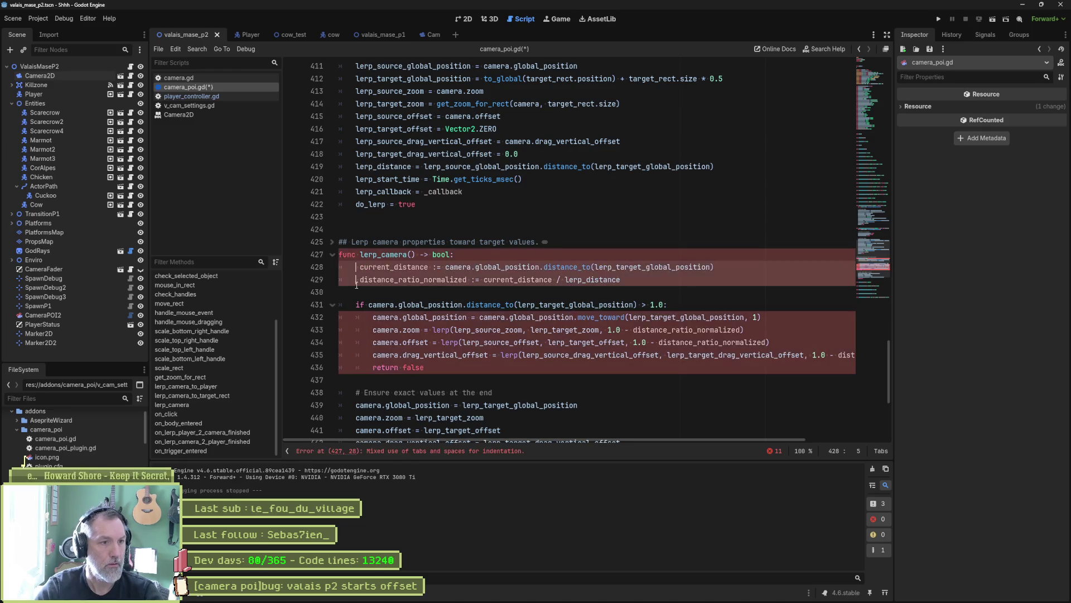
key("ctrl+s")
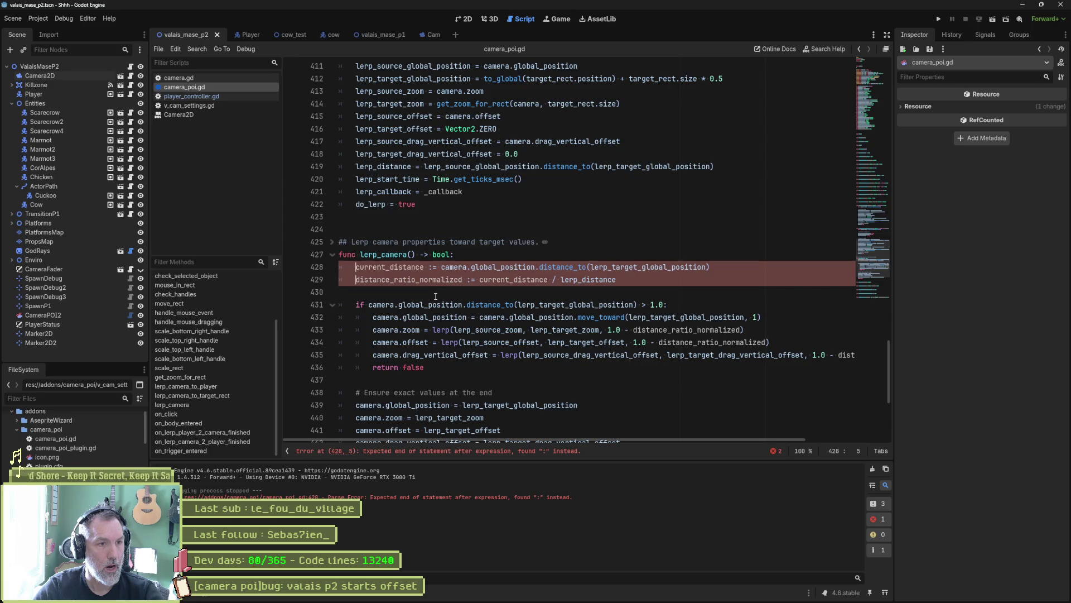
left_click(432, 268)
key("BackSpace")
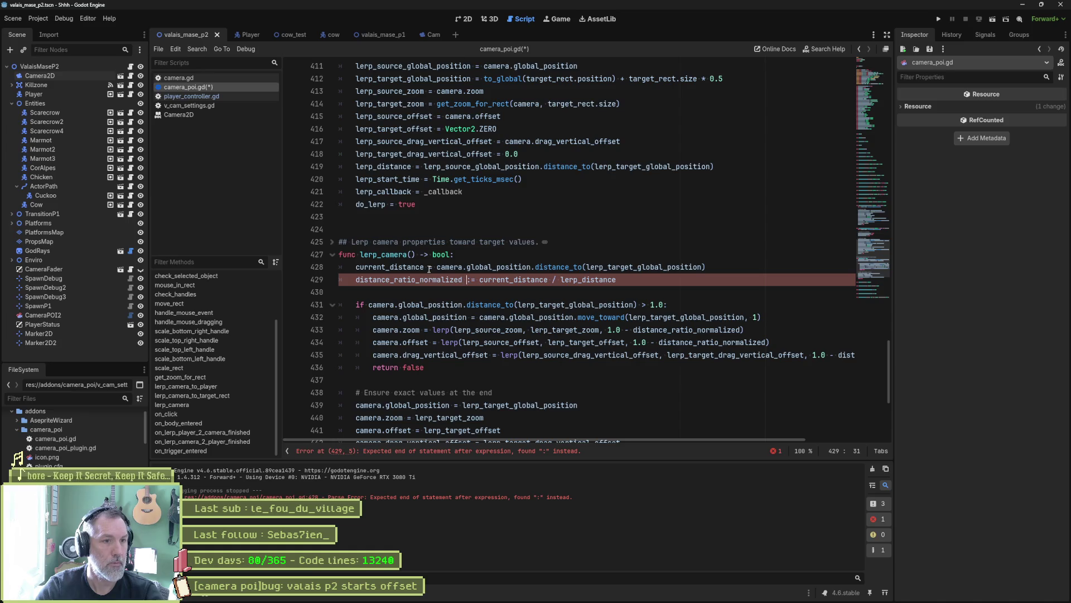
key("Delete")
key("F5")
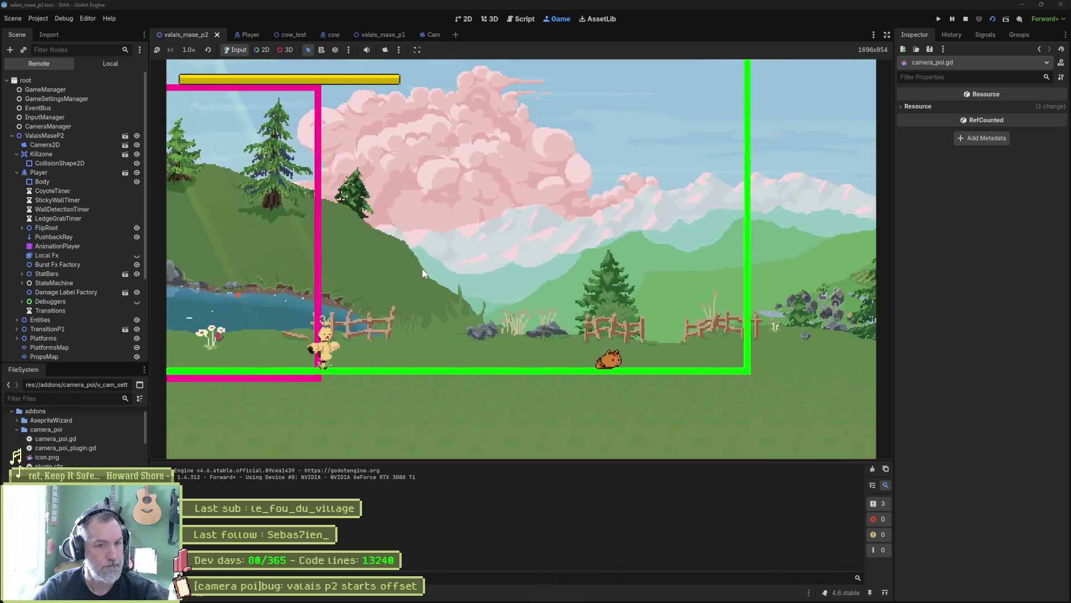
key("F8")
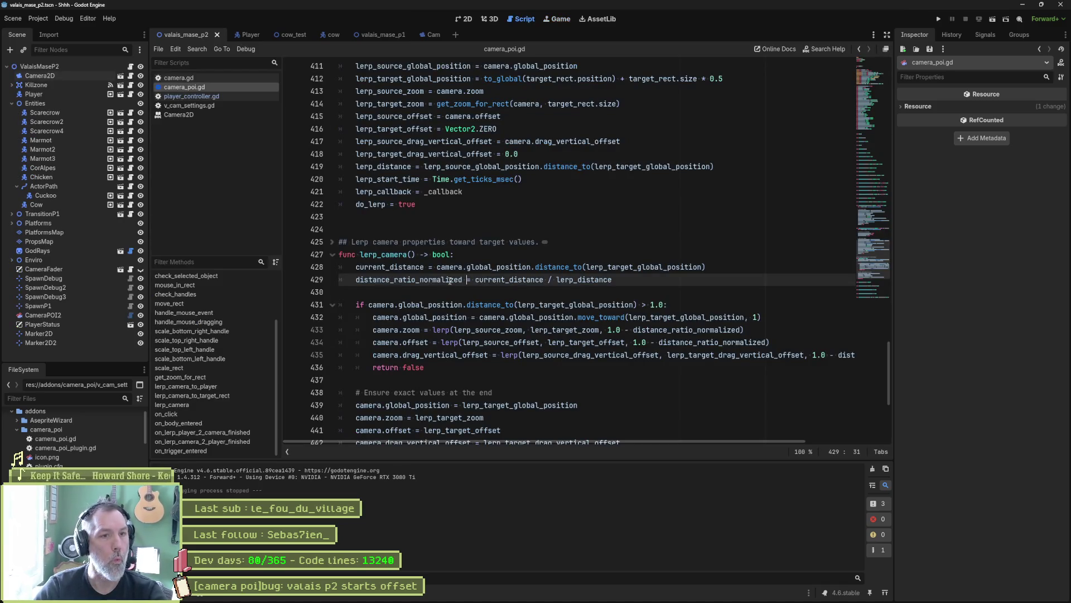
left_click(415, 329)
scroll(460, 341, "down", 3)
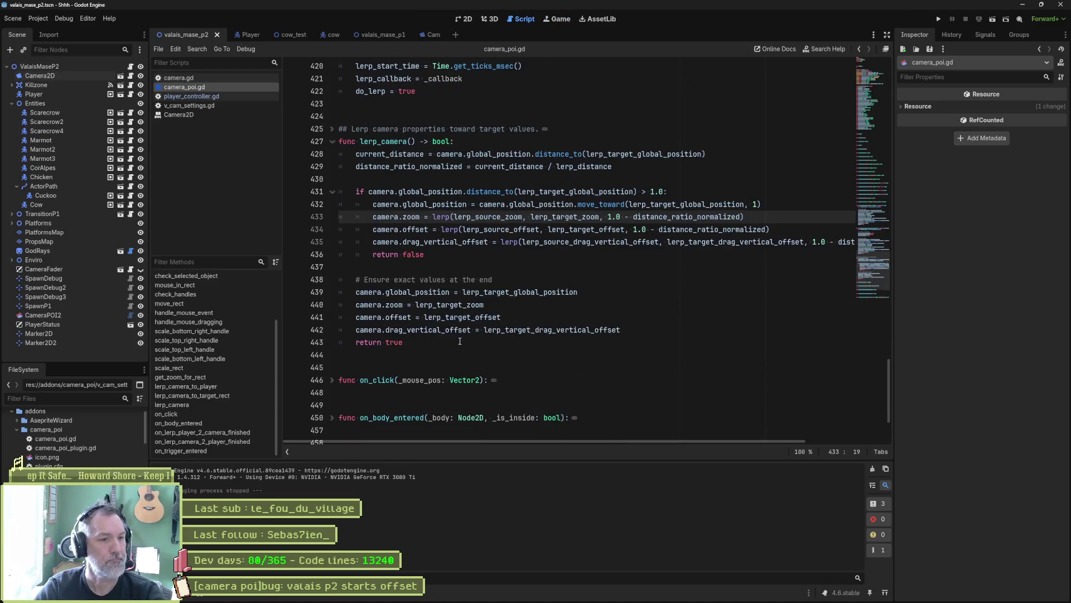
key("alt+f")
scroll(469, 340, "up", 10)
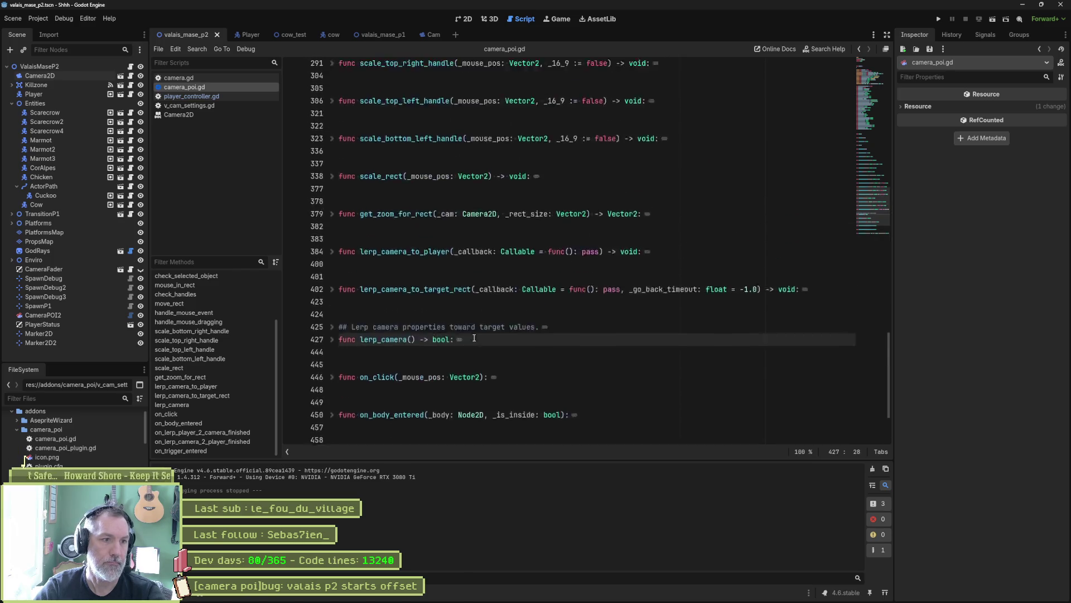
scroll(475, 339, "down", 5)
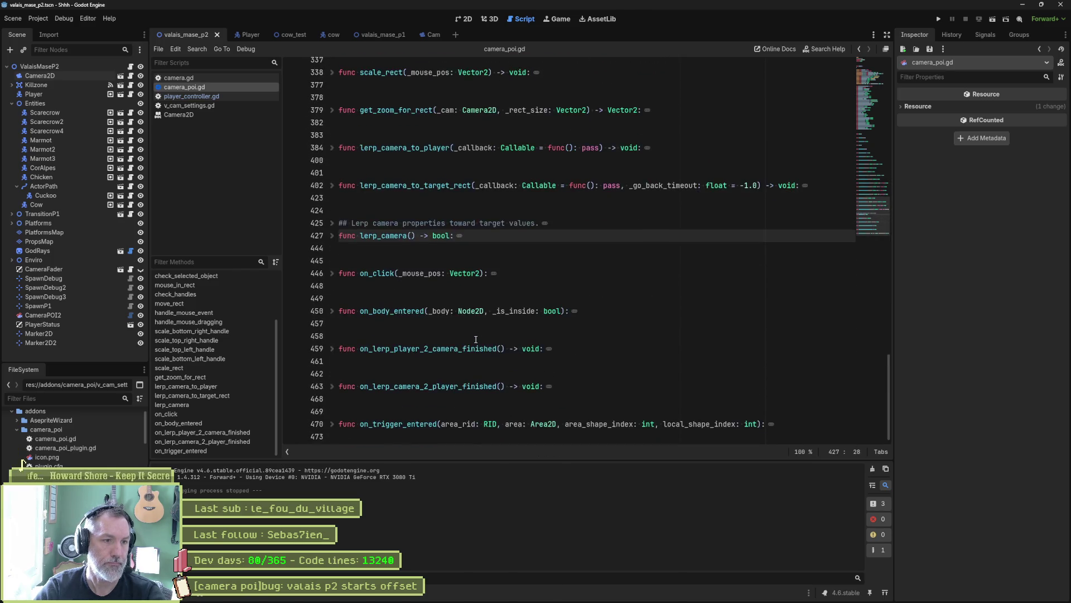
scroll(477, 339, "up", 4)
scroll(478, 339, "up", 12)
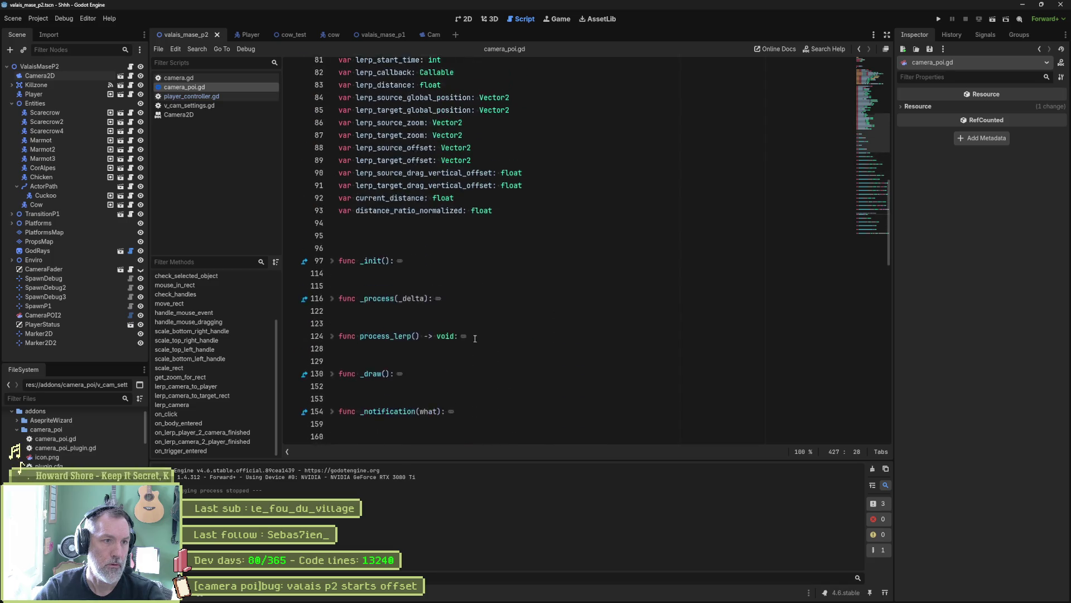
scroll(475, 339, "up", 10)
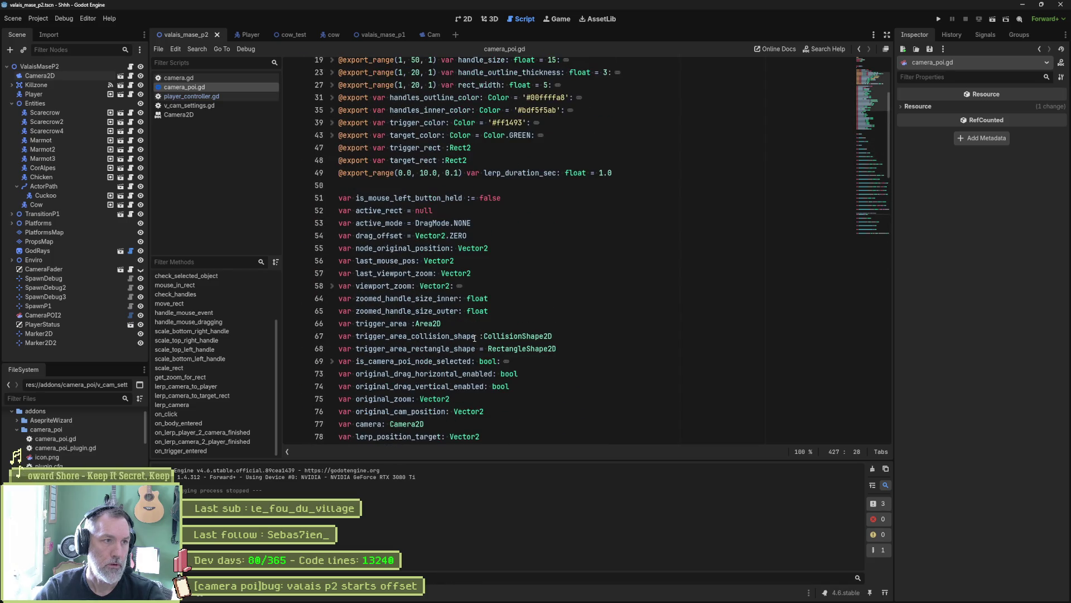
scroll(474, 339, "up", 1)
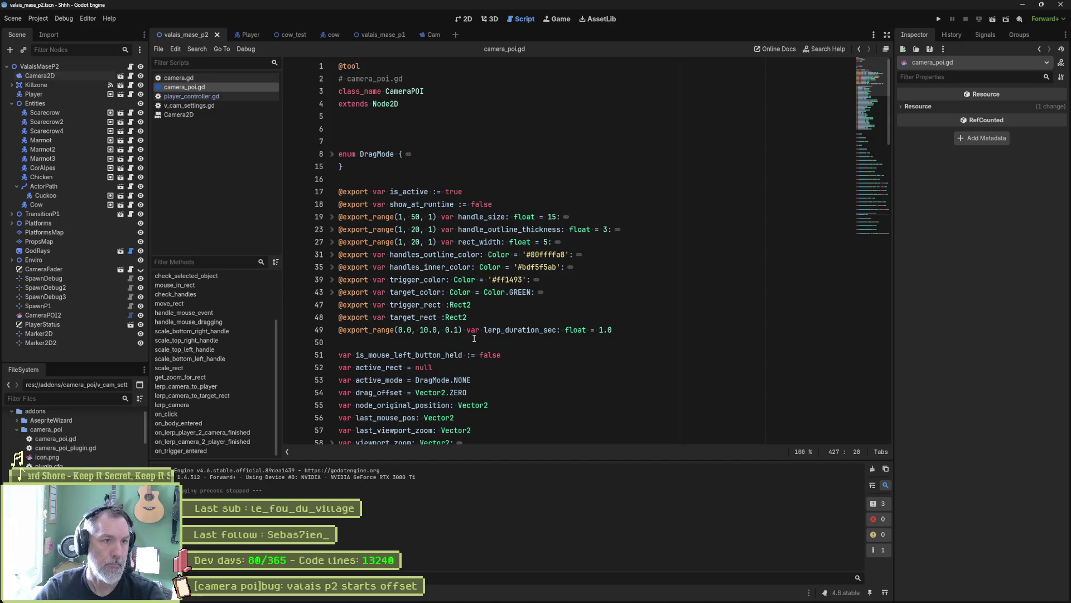
scroll(474, 338, "down", 10)
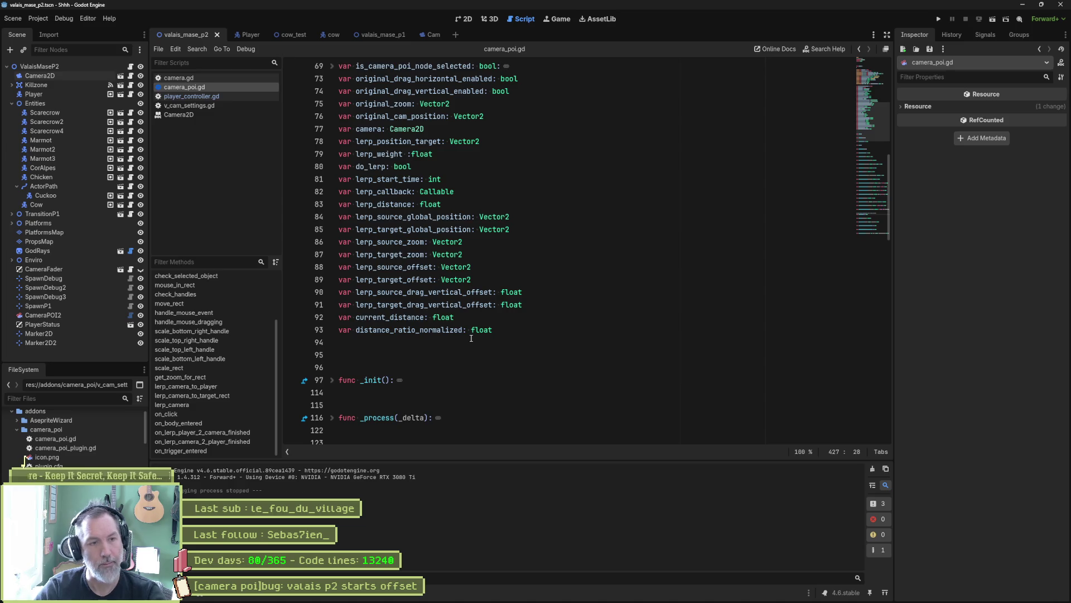
mouse_move(810, 600)
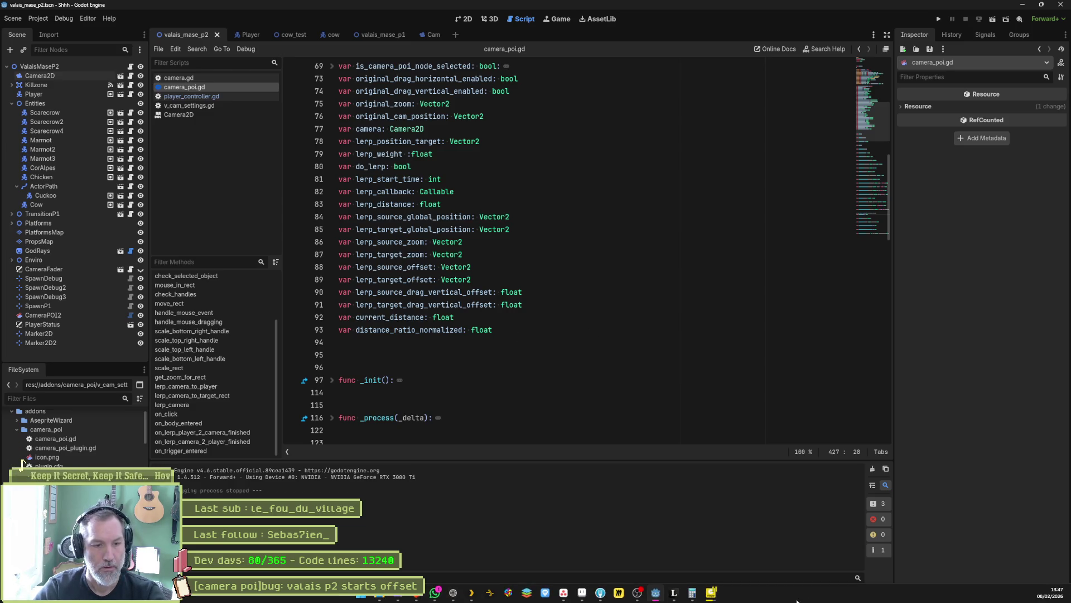
Select the '[camera poi]bug: valais p2 starts offset' task title in Asana, then return to Fork
left_click(563, 593)
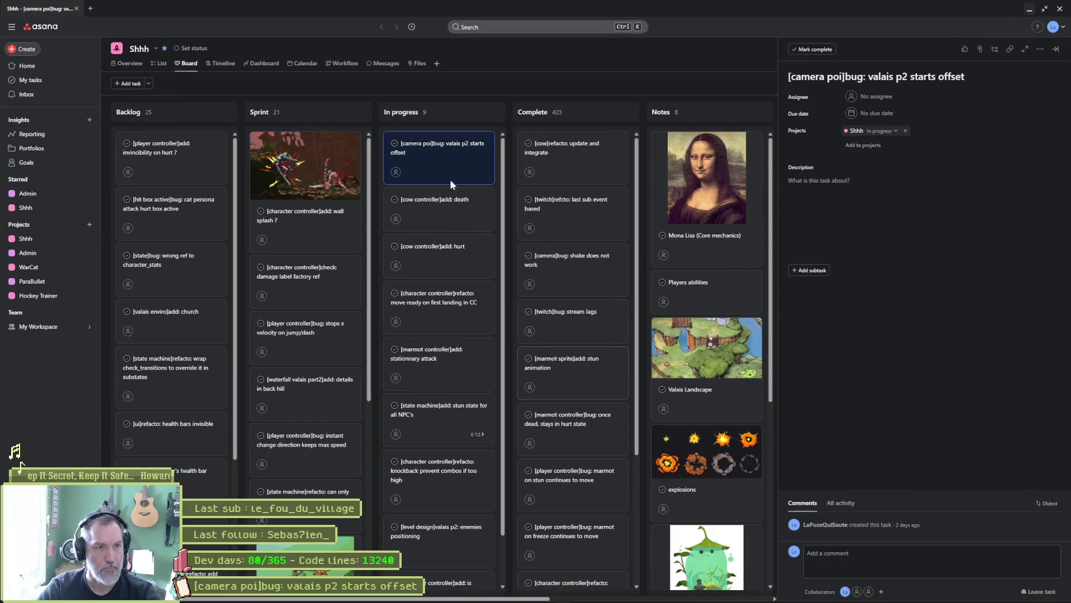
triple_click(803, 76)
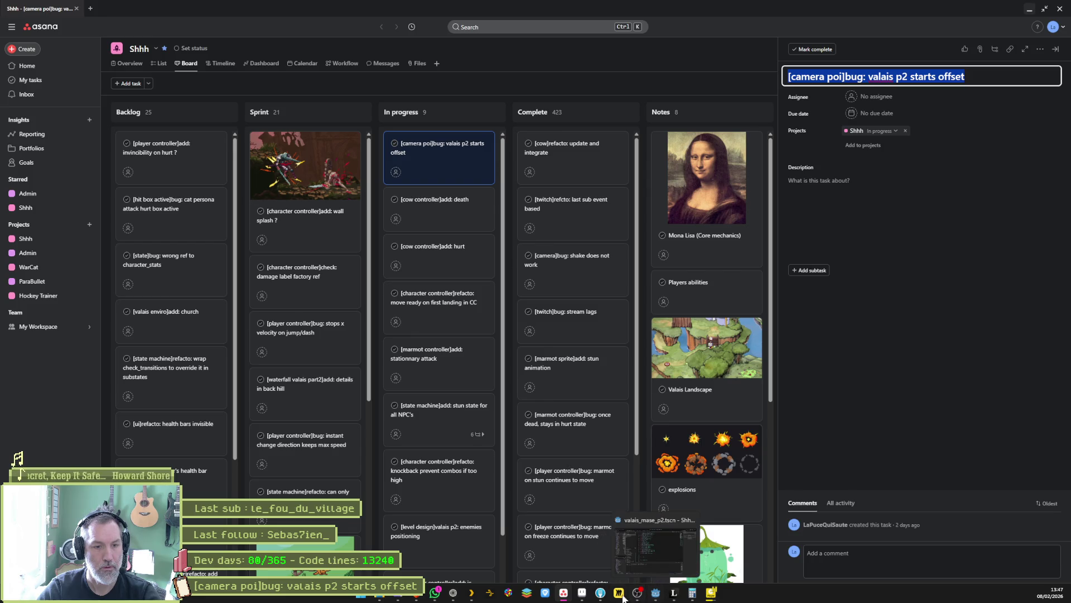
left_click(601, 594)
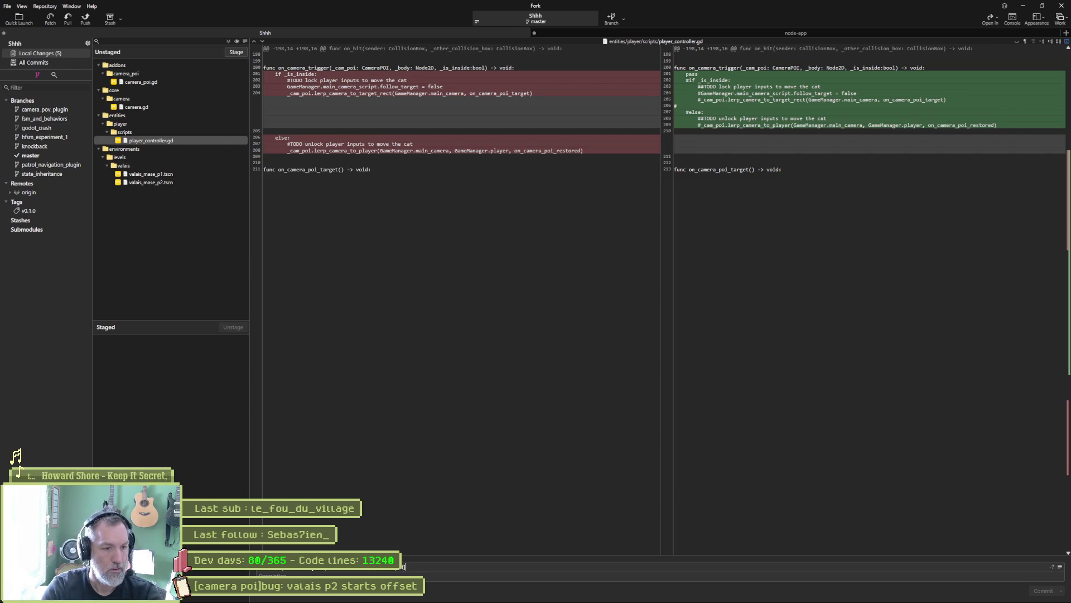
Start the commit summary 'refactored: logic and callbacks' and review the camera_poi.gd and camera.gd diffs
type("]refactored:")
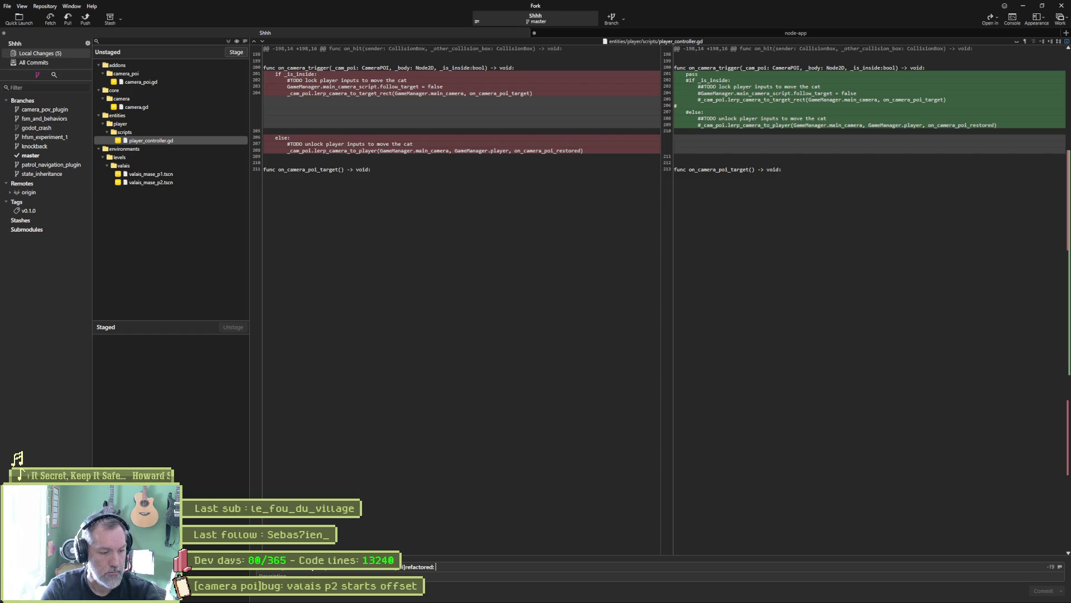
type("factore")
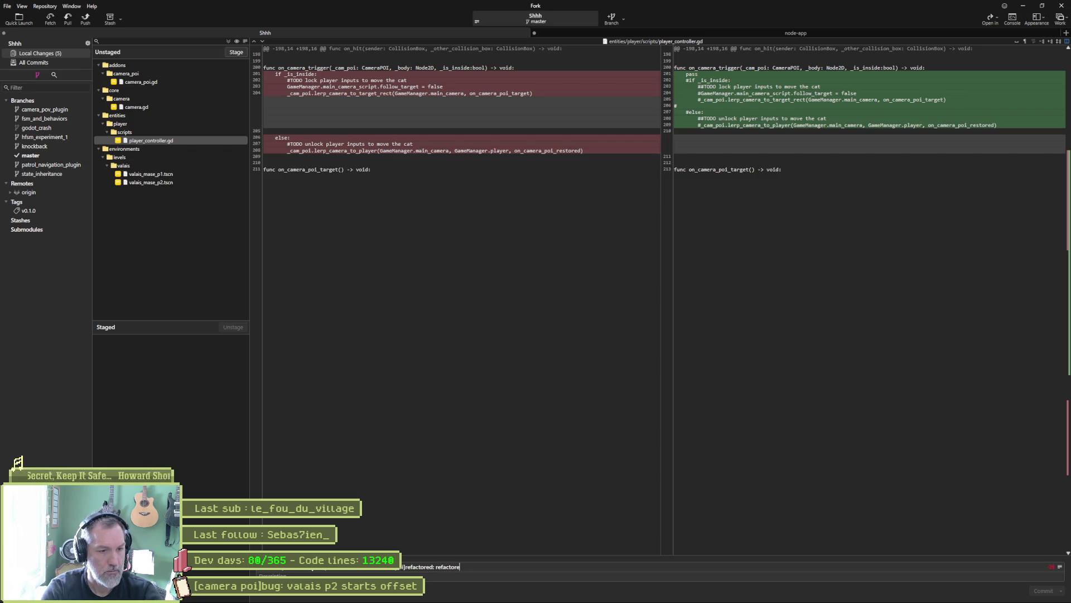
type("llbacks")
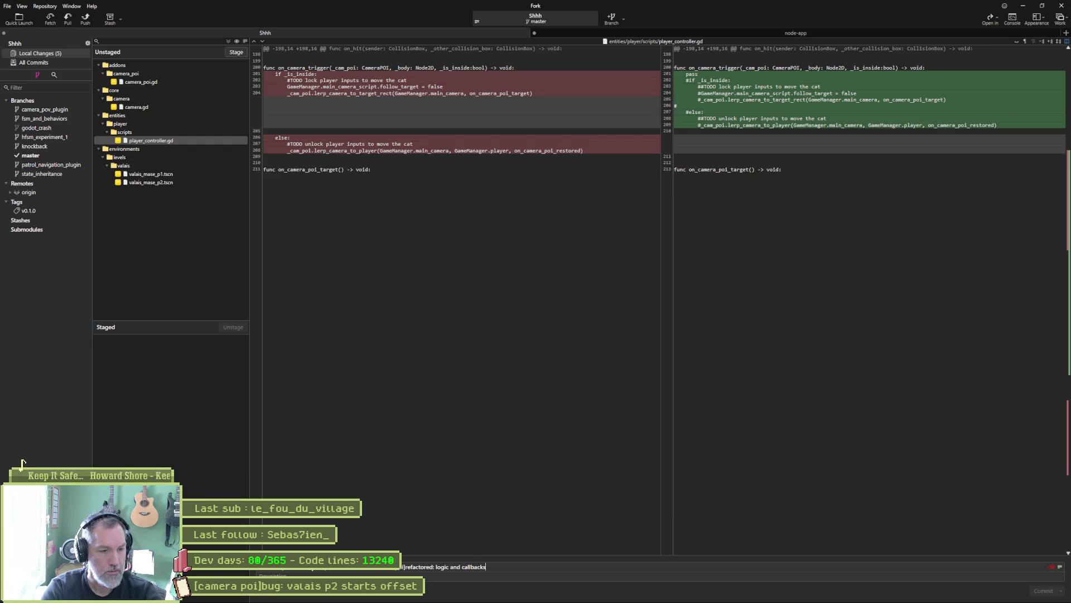
left_click(176, 83)
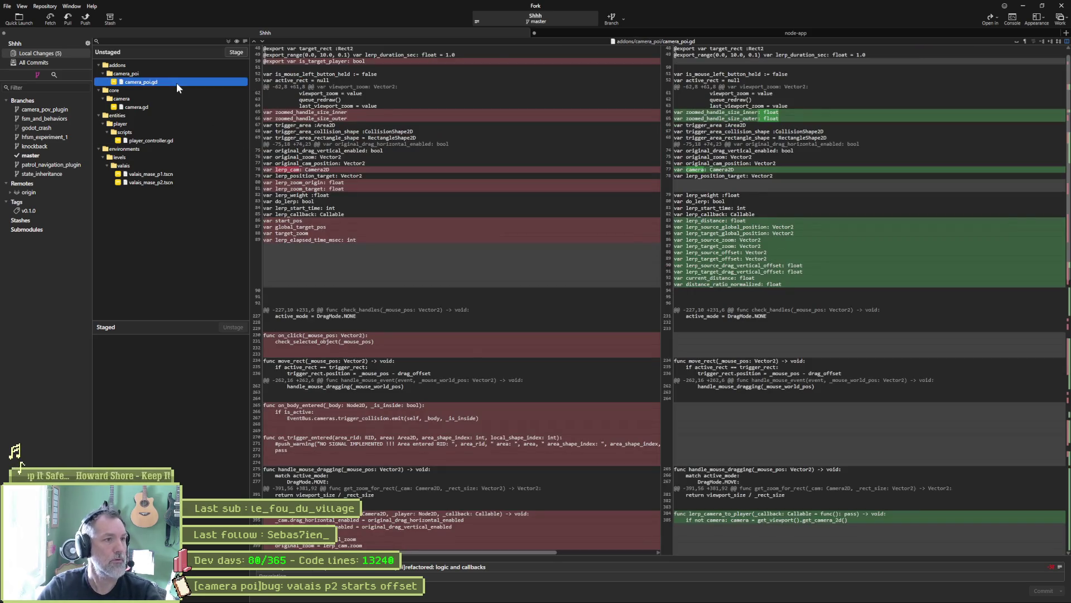
scroll(556, 251, "down", 2)
scroll(556, 251, "down", 5)
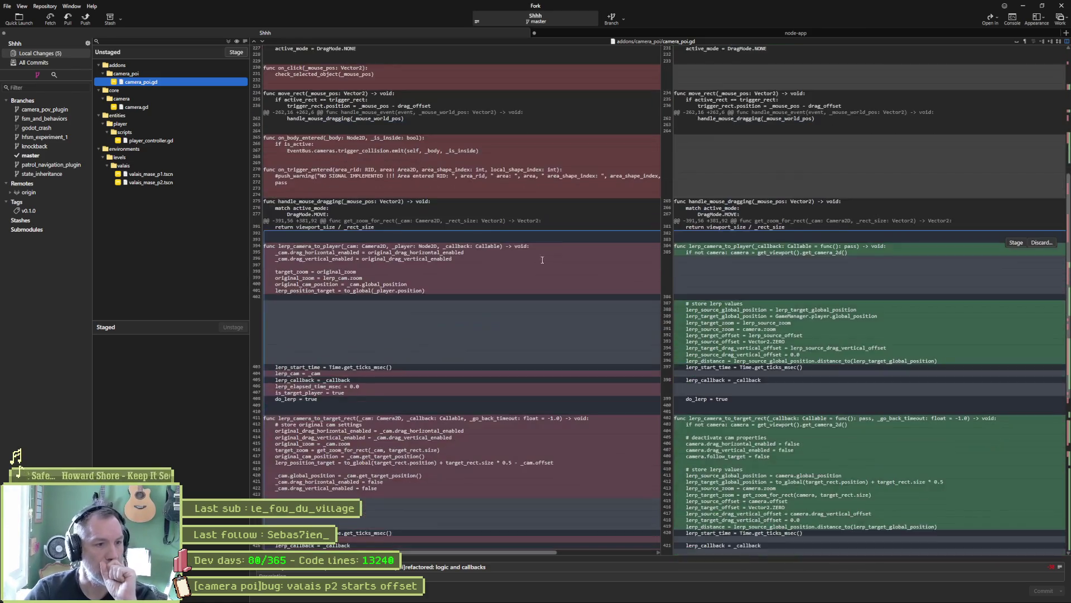
left_click(154, 108)
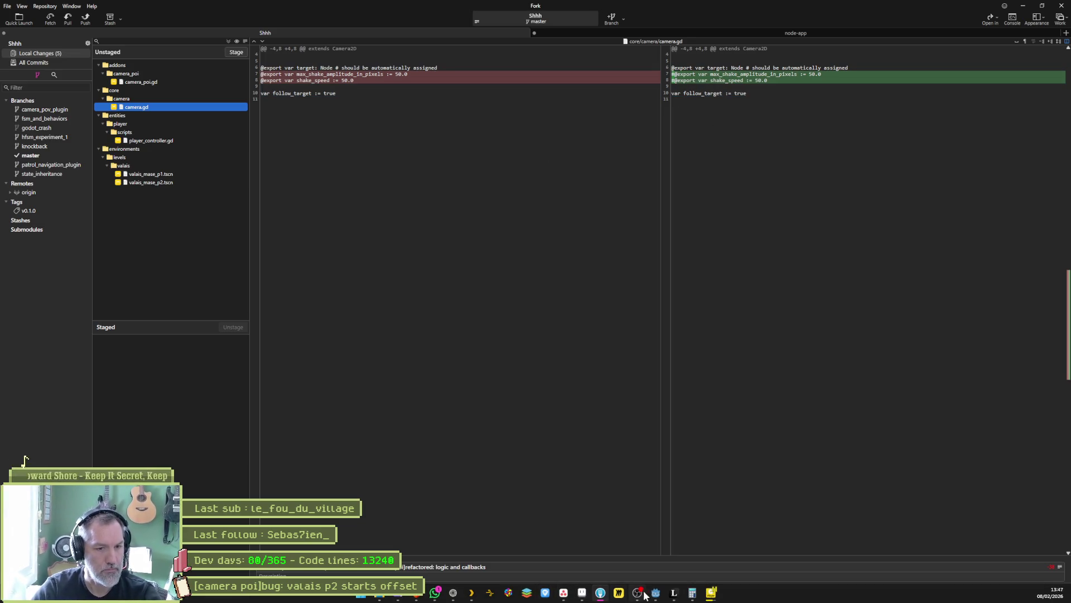
Delete the commented-out shake export lines from camera.gd in Godot
left_click(655, 594)
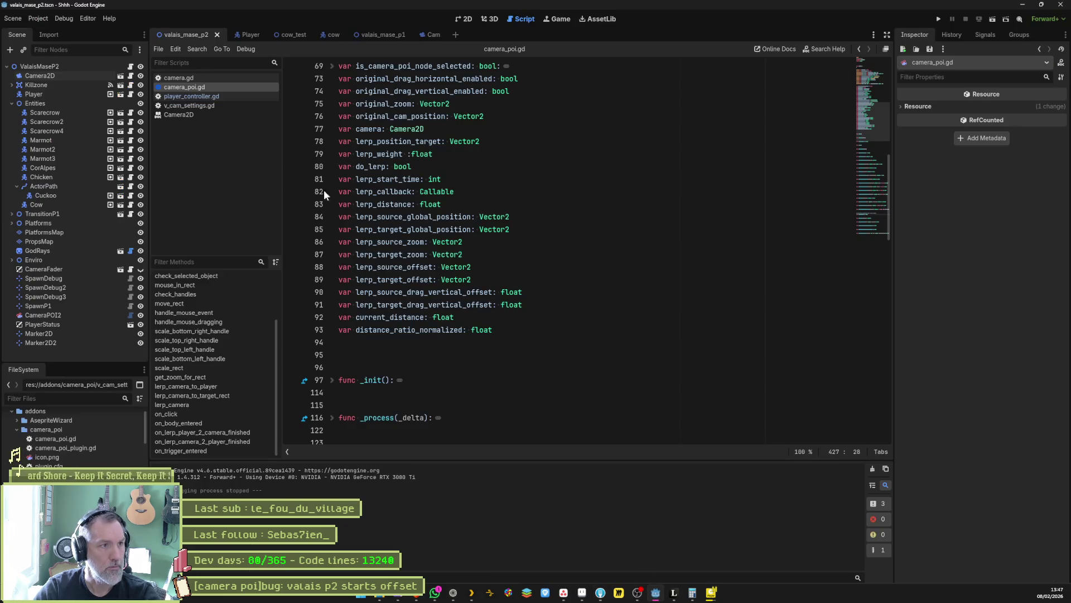
left_click(213, 78)
scroll(426, 140, "up", 2)
left_click(370, 143)
key("ctrl+shift+k")
key("ctrl+shift+k")
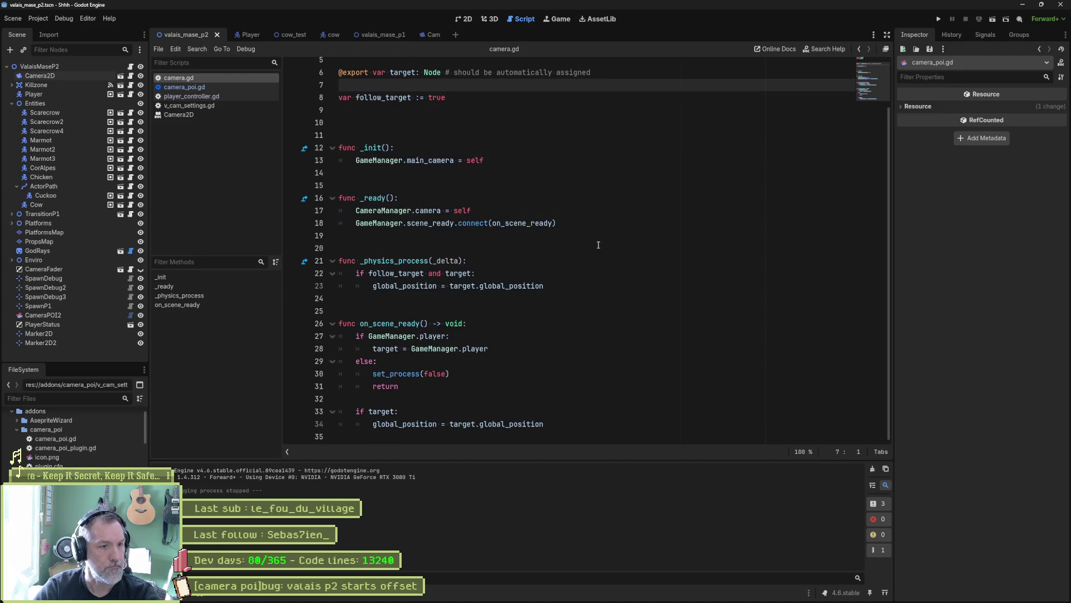
Review the player_controller.gd diff and finish the summary with 'and code cleanup'
key("alt+Tab")
left_click(140, 140)
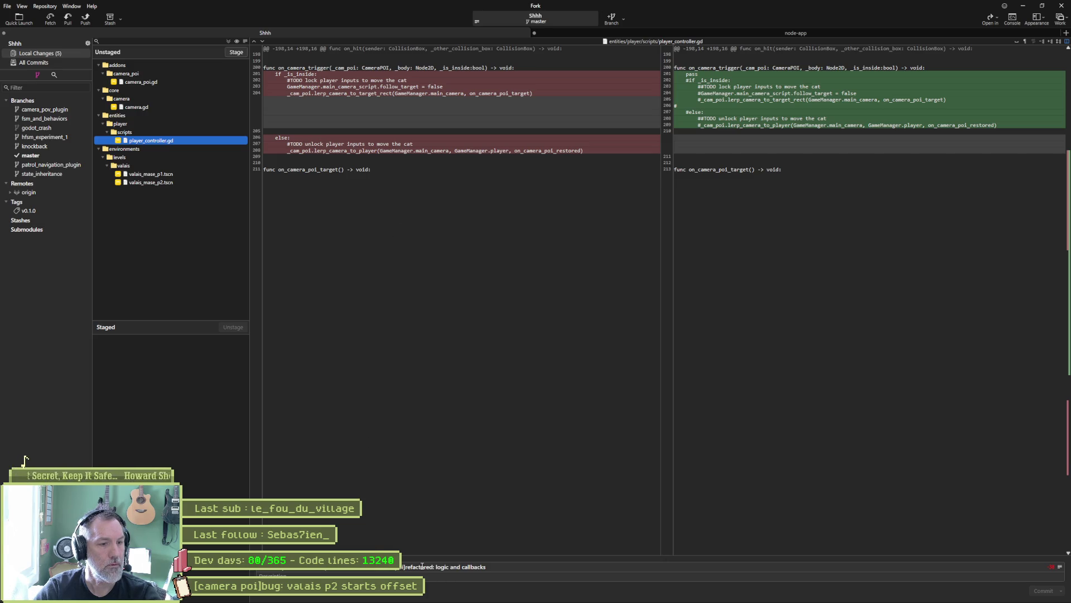
left_click(500, 567)
type("and co")
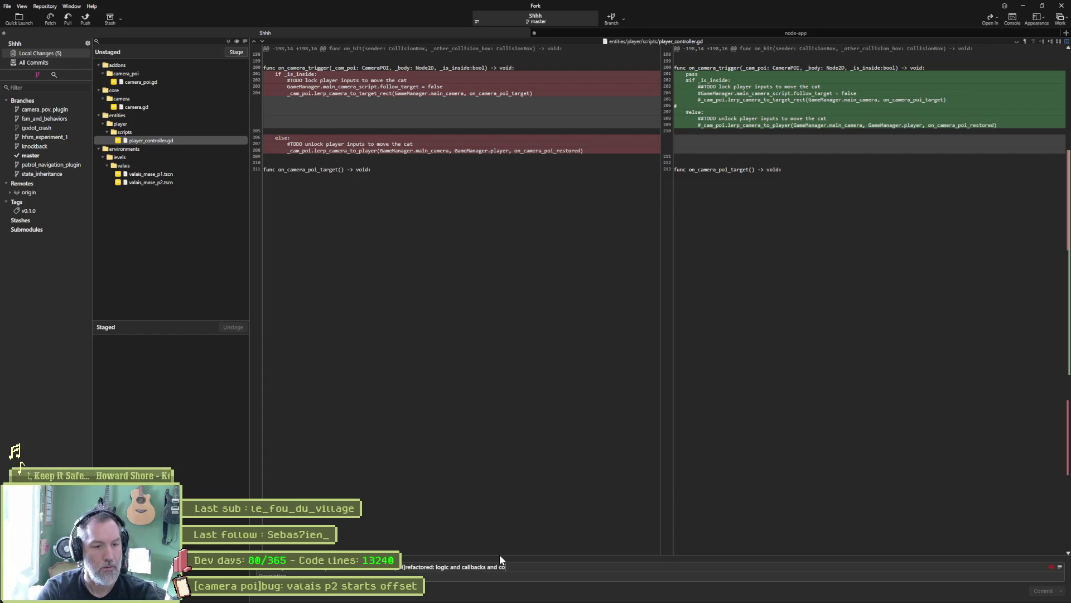
type("de cleanup")
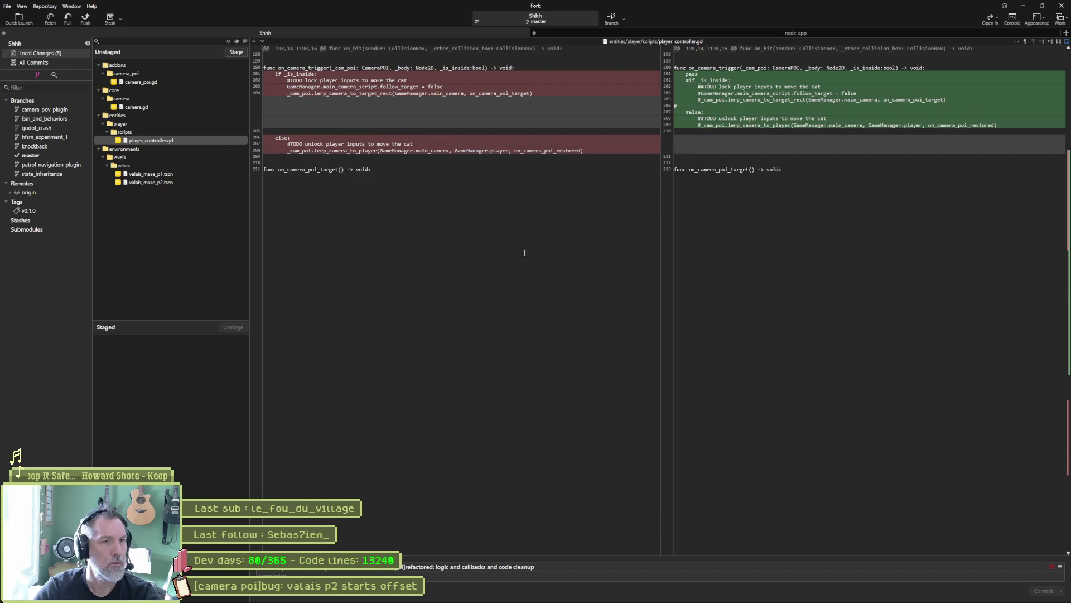
mouse_move(391, 142)
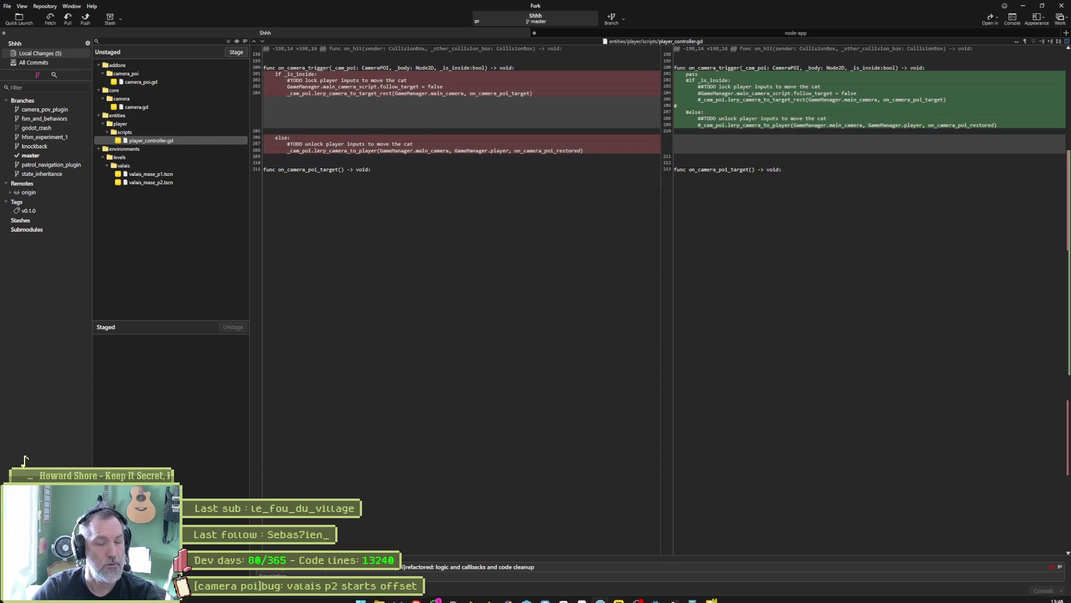
left_click(656, 593)
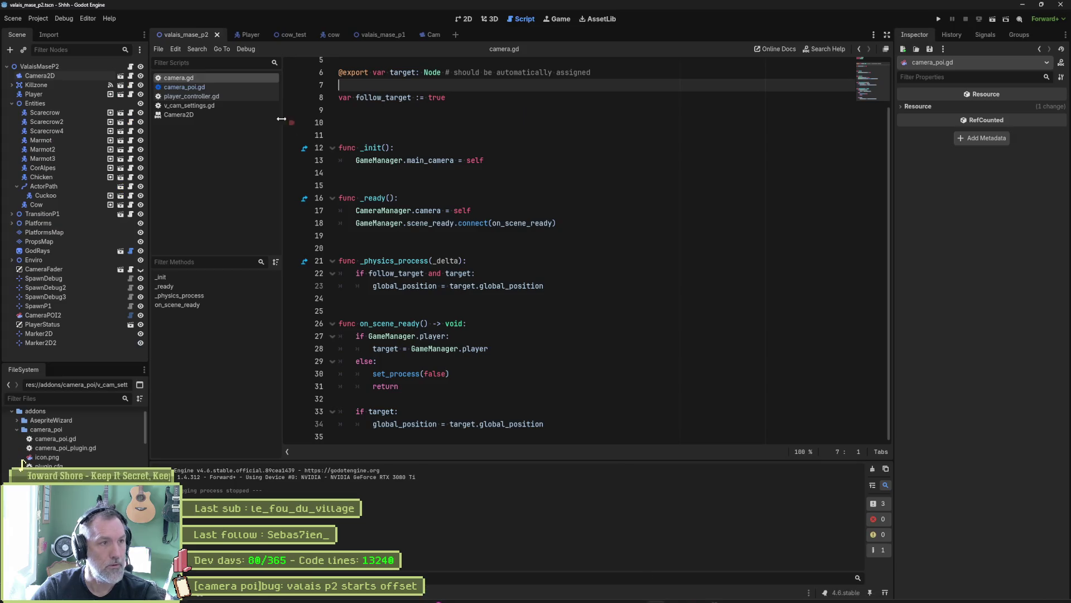
Delete the commented GameManager and lerp_camera_to_player lines in player_controller.gd
left_click(198, 95)
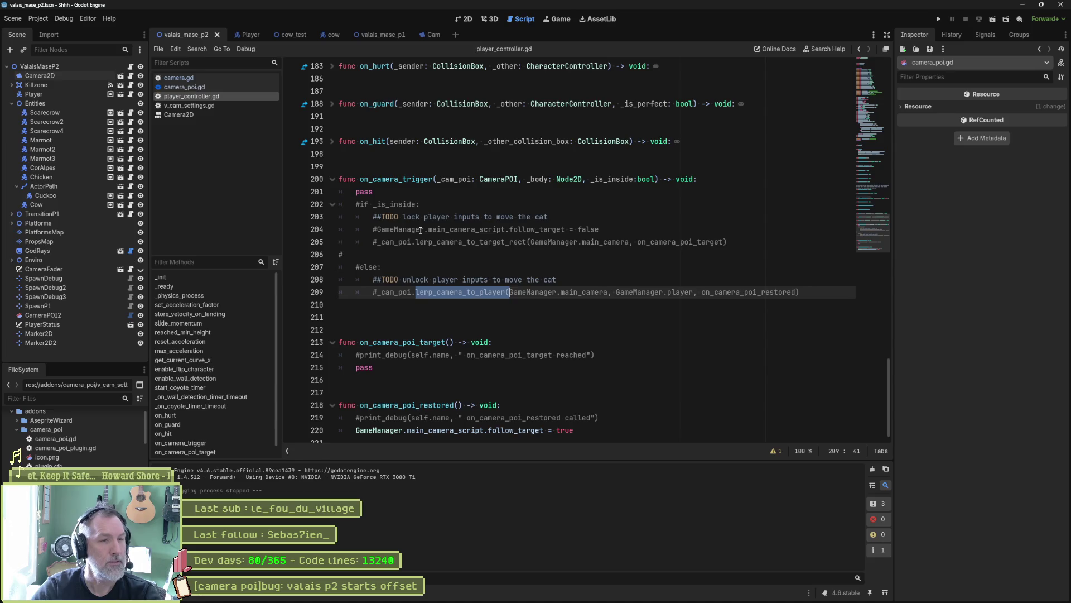
left_click(421, 230)
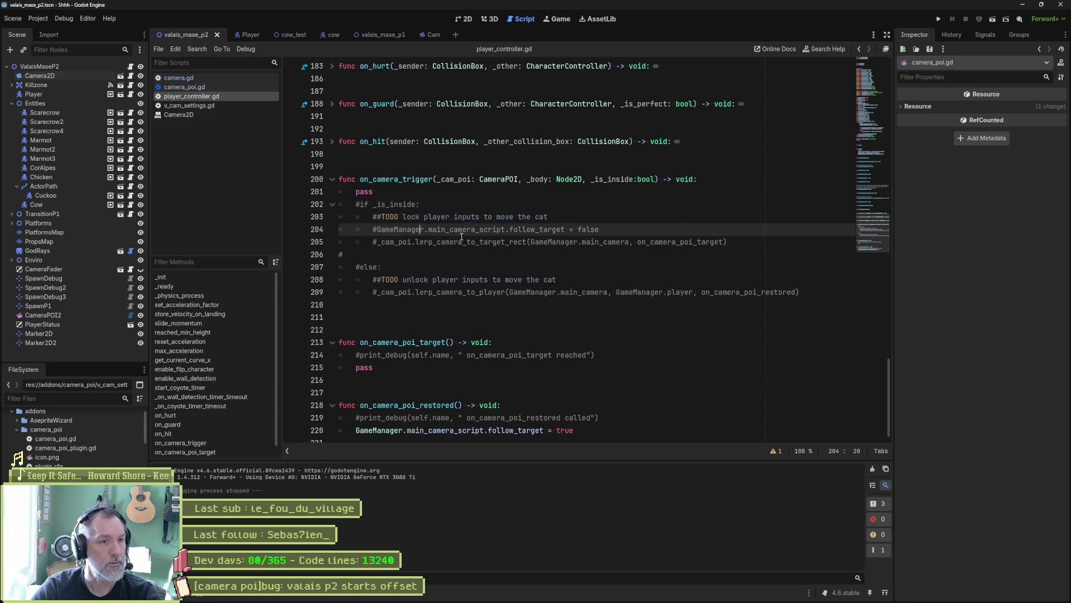
key("ctrl+shift+k")
key("ctrl+shift+k")
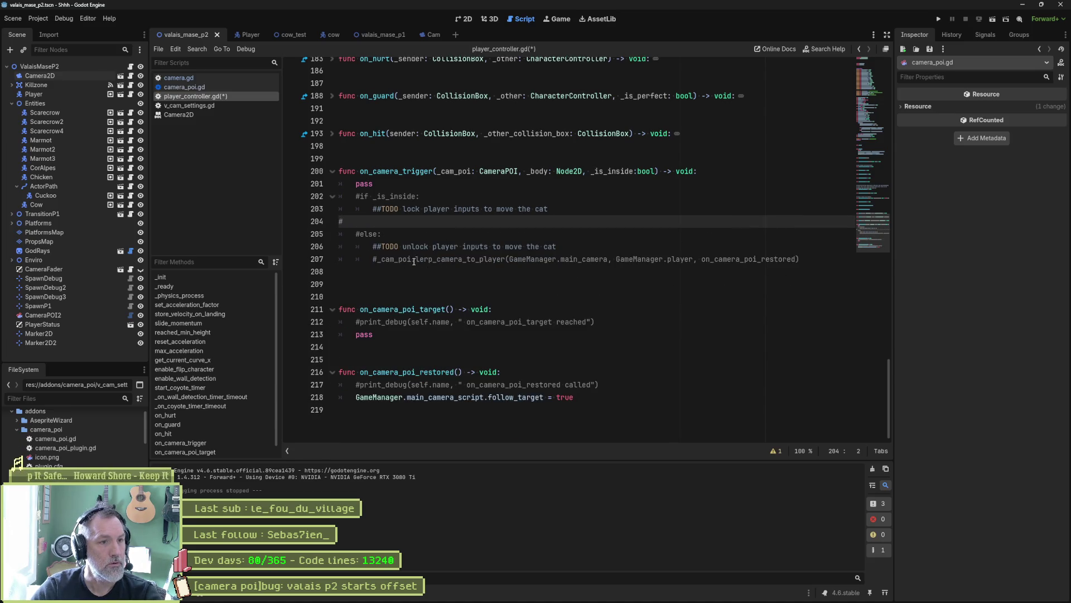
left_click(414, 260)
key("ctrl+shift+k")
Uncomment the if _is_inside and else lines, indenting pass inside the if branch
left_click(362, 197)
key("BackSpace")
key("alt+Down")
key("alt+Down")
key("alt+Down")
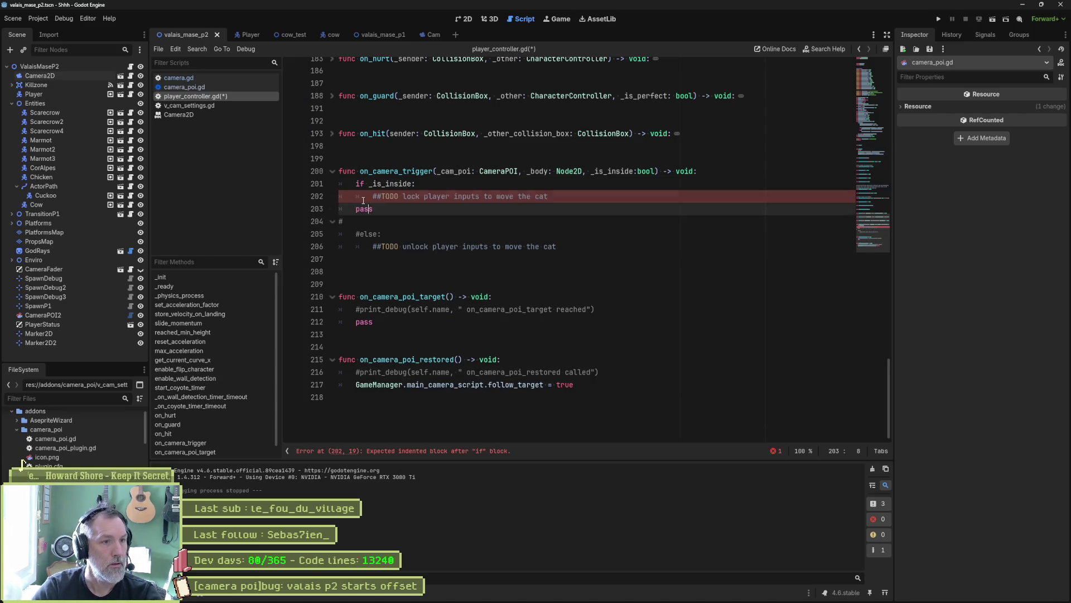
key("alt+Up")
key("alt+Up")
key("alt+Up")
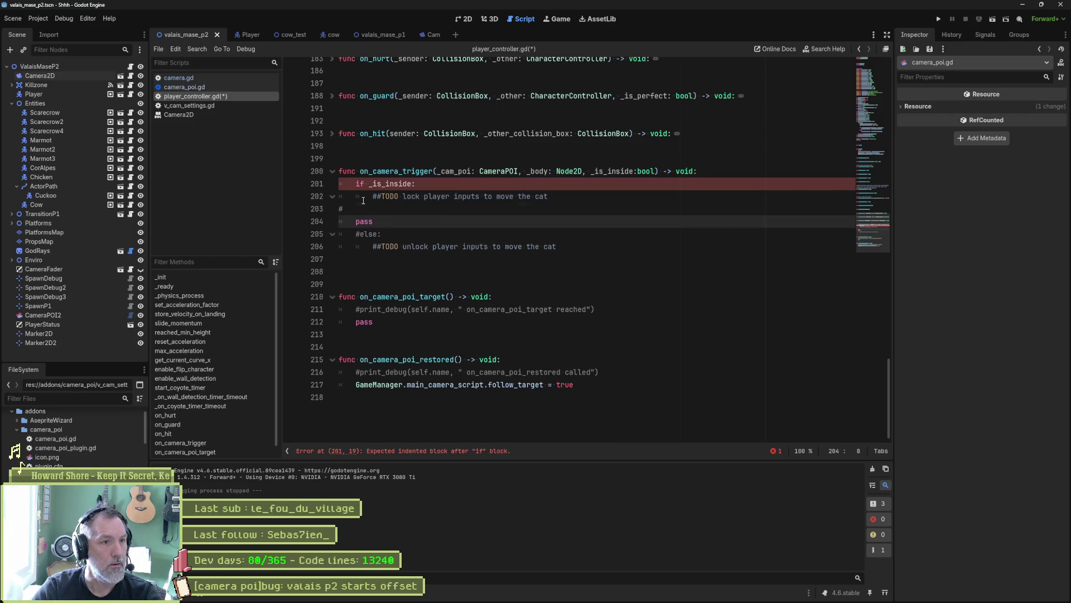
key("Tab")
key("Down")
key("Down")
key("Home")
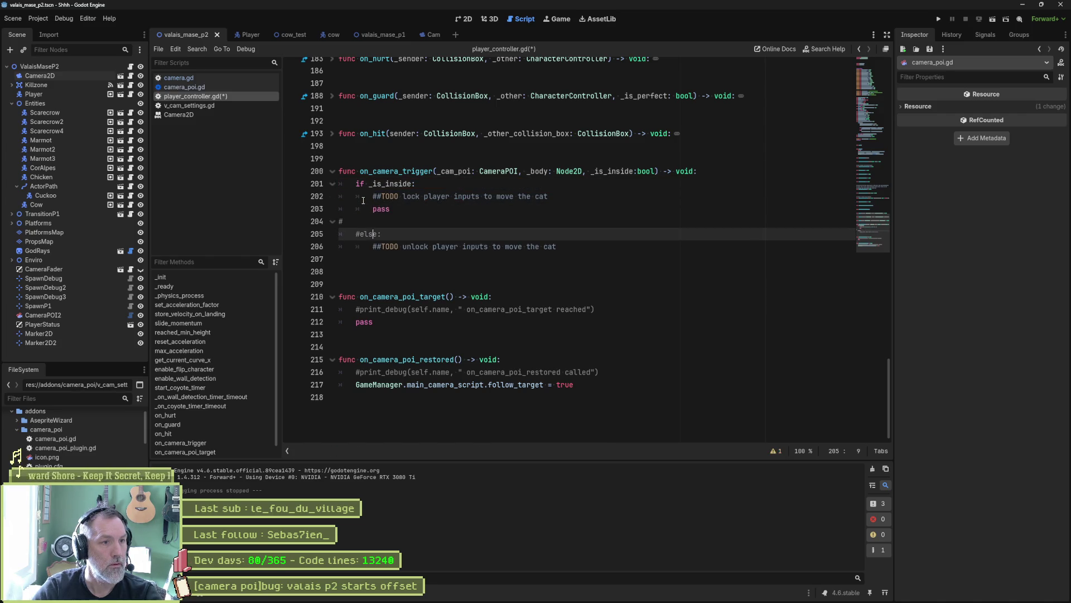
key("Delete")
Add a pass line under the unlock TODO and save player_controller.gd
key("Down")
key("End")
key("Return")
type("pass")
key("Up")
key("Up")
key("Up")
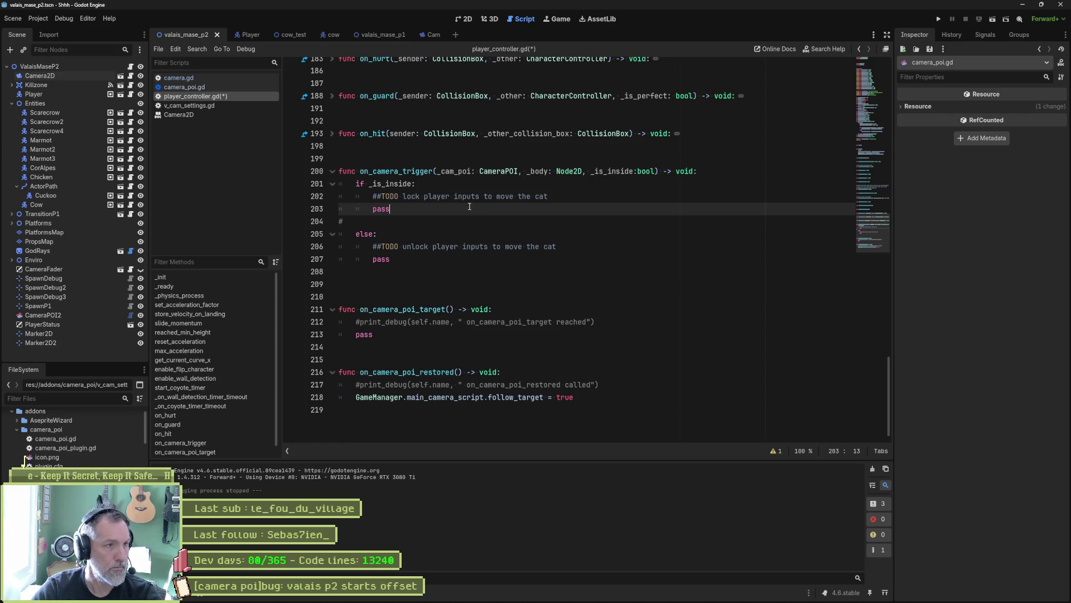
key("ctrl+s")
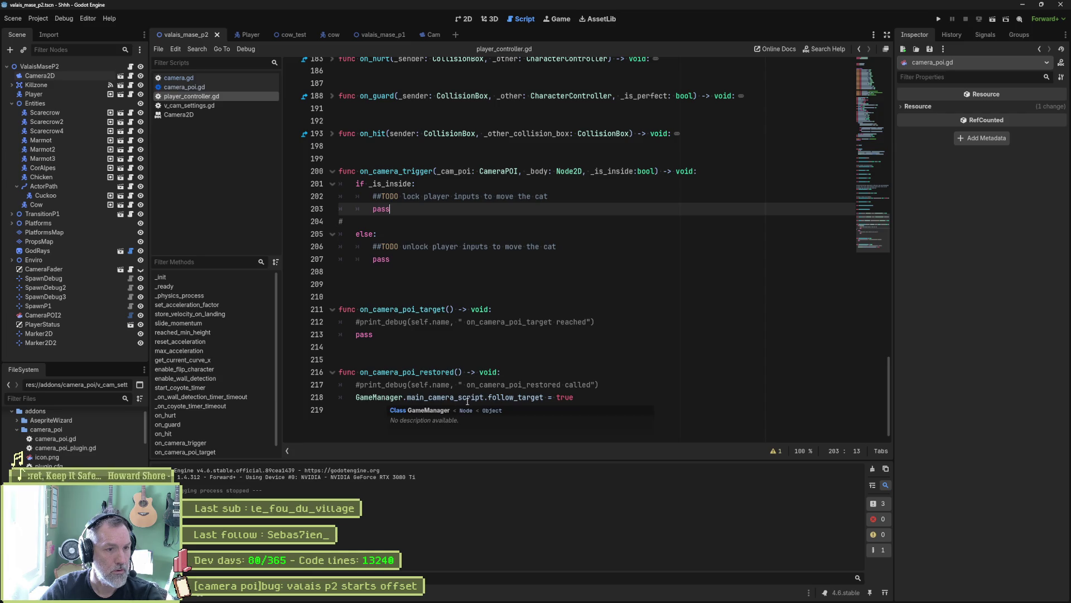
Add '#TODO check if below code still useful' in on_camera_poi_restored and save
left_click(521, 397)
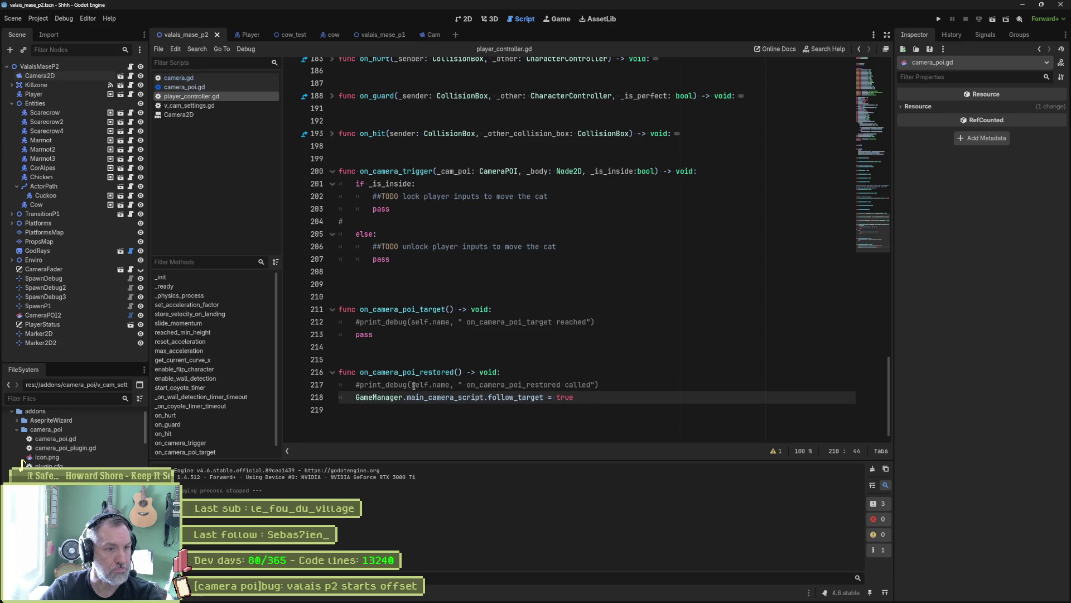
left_click(555, 373)
key("Return")
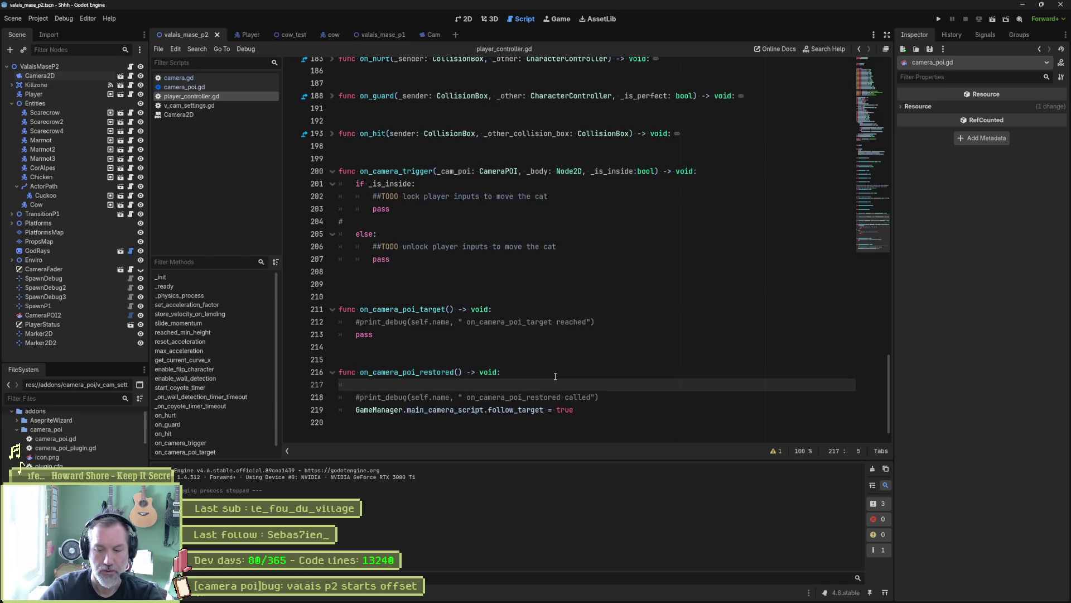
type("-TODO c")
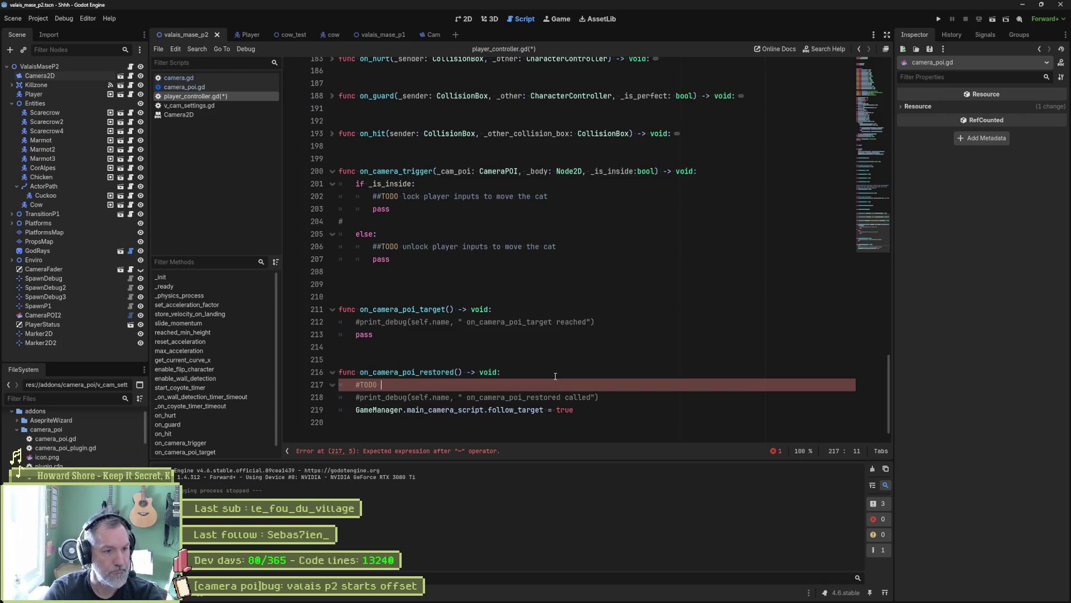
key("BackSpace")
key("BackSpace")
type("if below ")
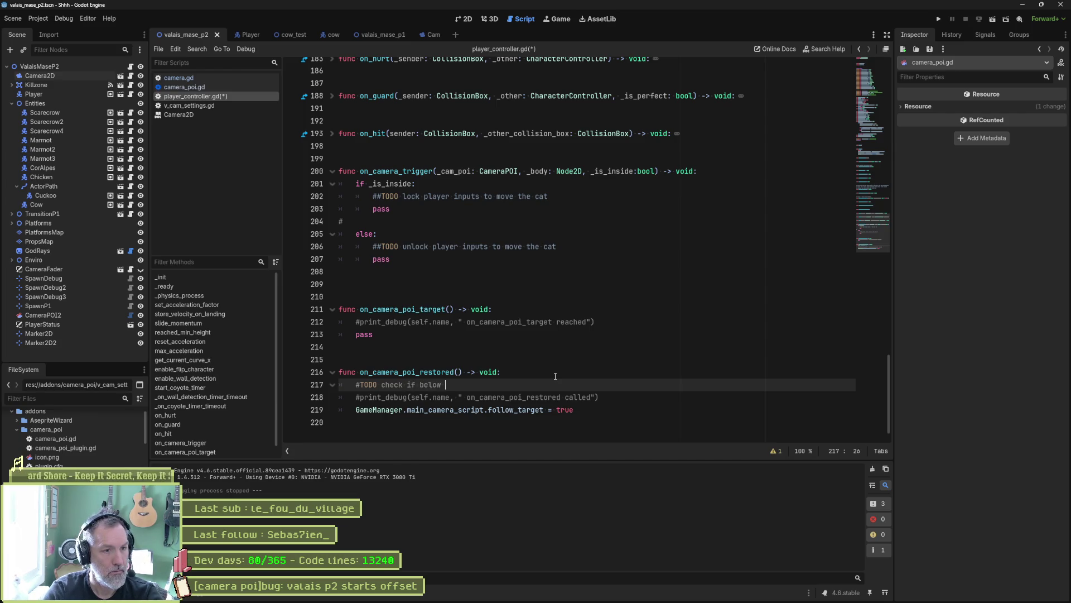
type("code still useful")
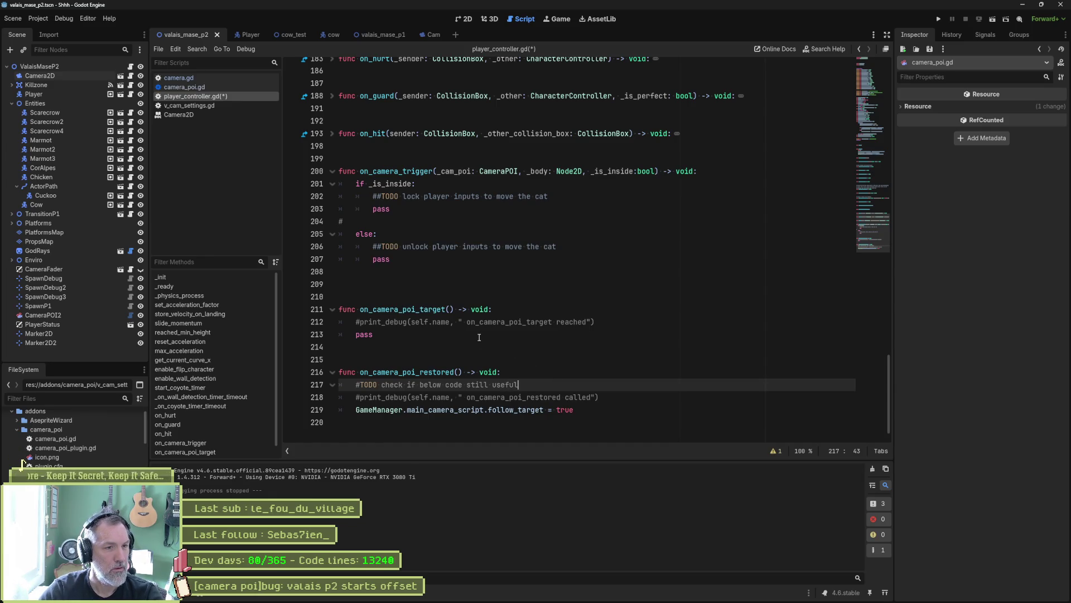
key("ctrl+s")
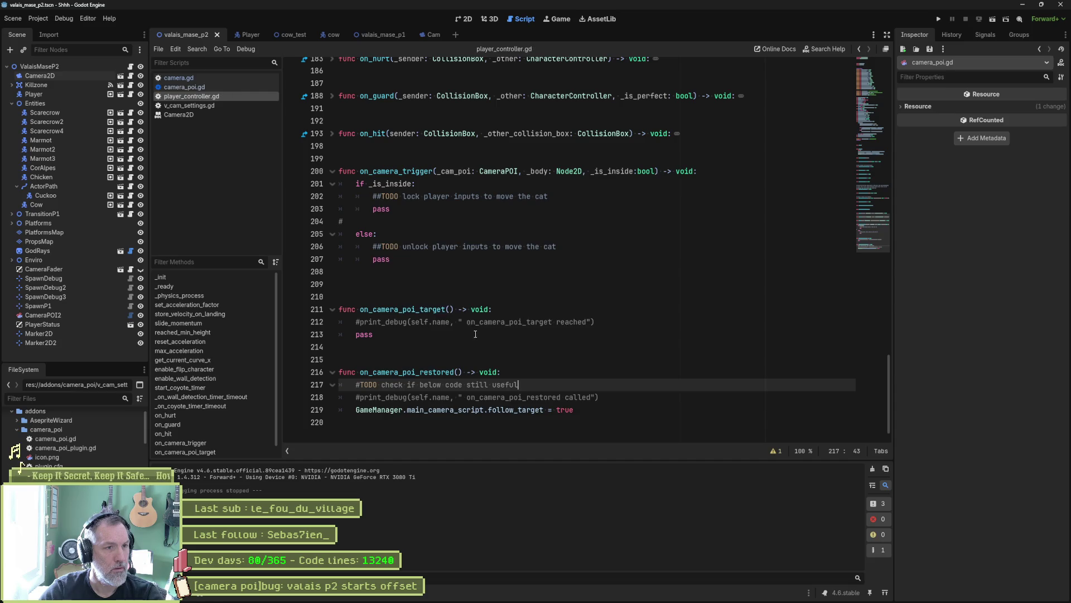
scroll(413, 202, "up", 5)
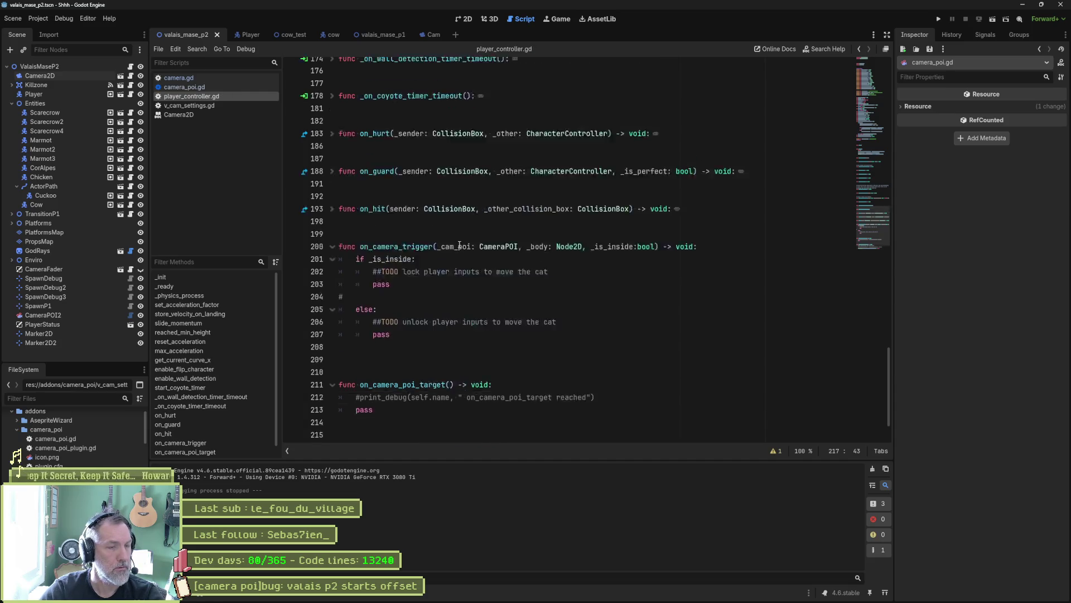
key("alt+Tab")
mouse_move(700, 121)
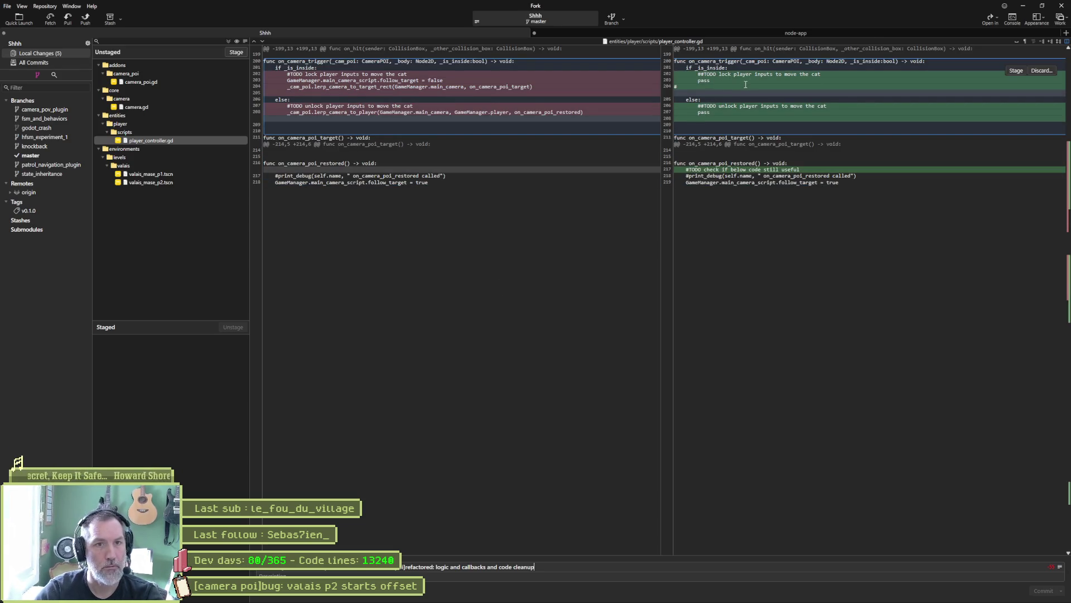
Remove the stray # on line 204 of player_controller.gd
key("alt+Tab")
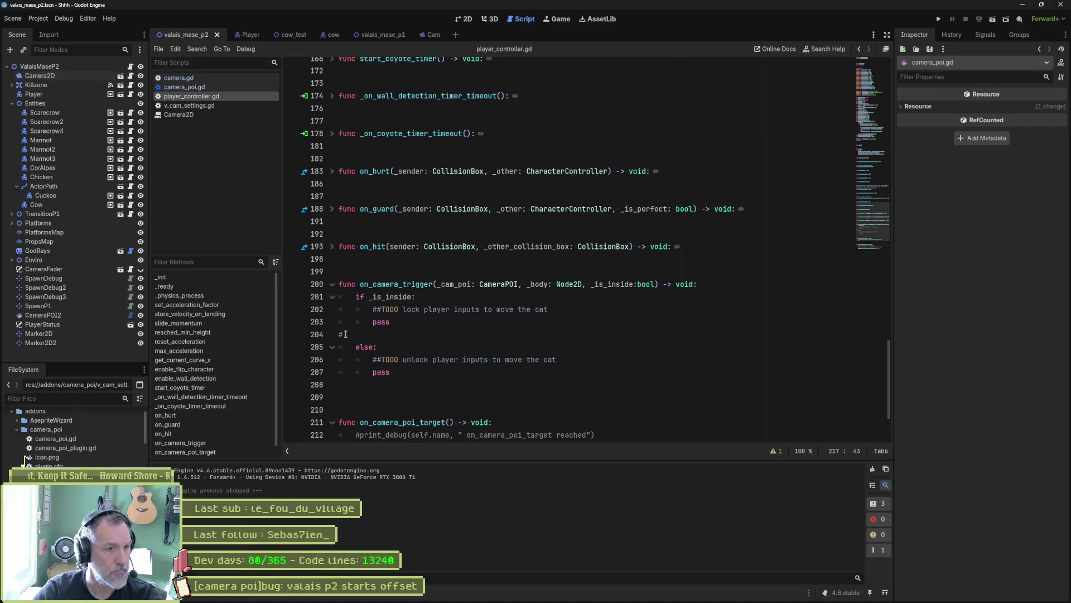
key("BackSpace")
key("alt+Tab")
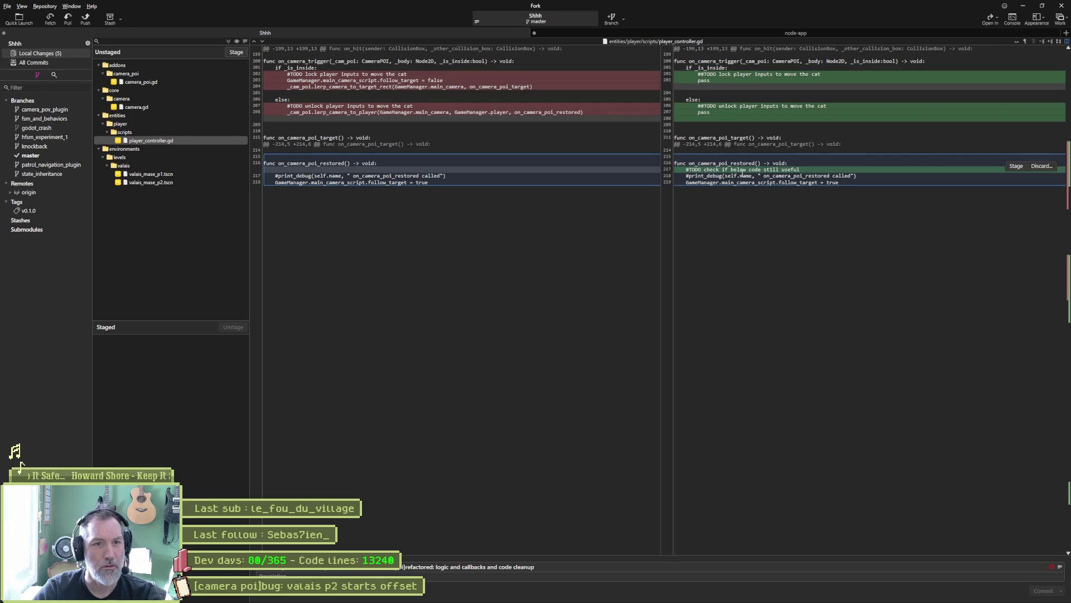
Stage and commit all five changed files, push master to origin, and minimize Fork and Godot
left_click(155, 182)
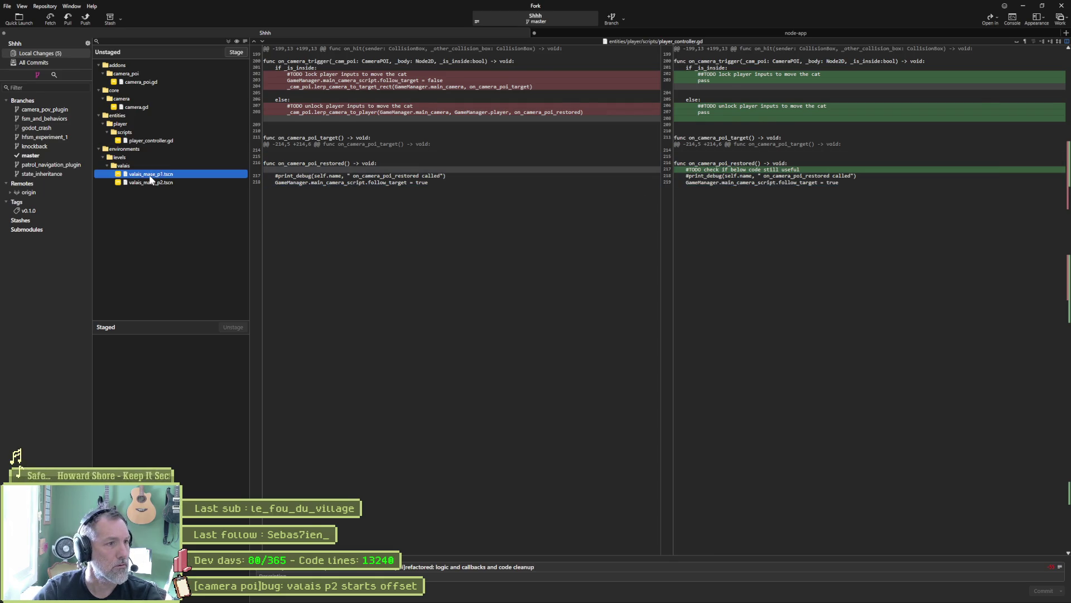
left_click(224, 52)
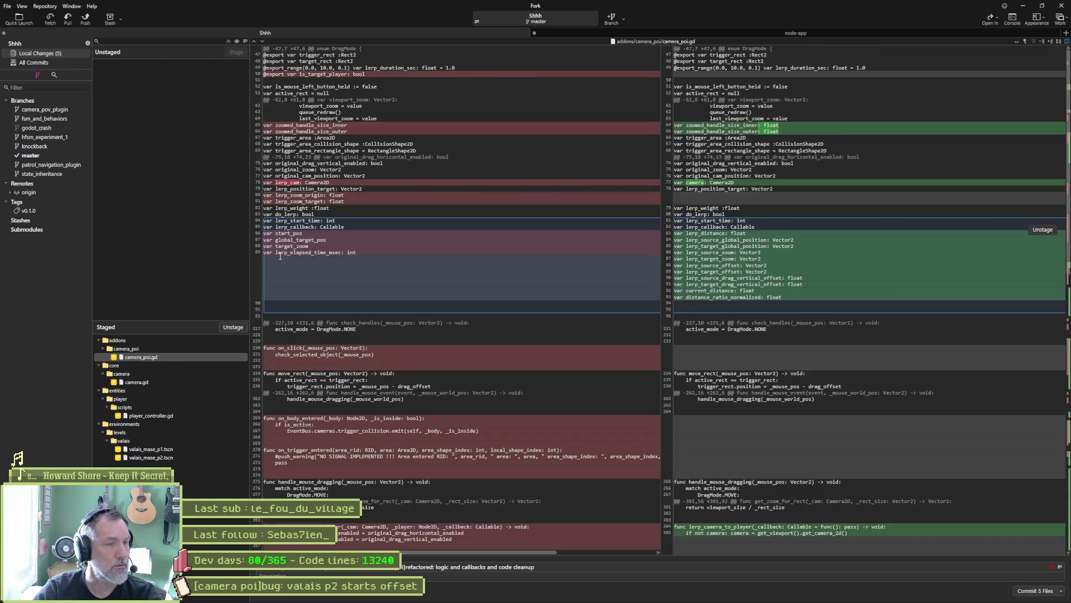
left_click(1033, 590)
left_click(86, 23)
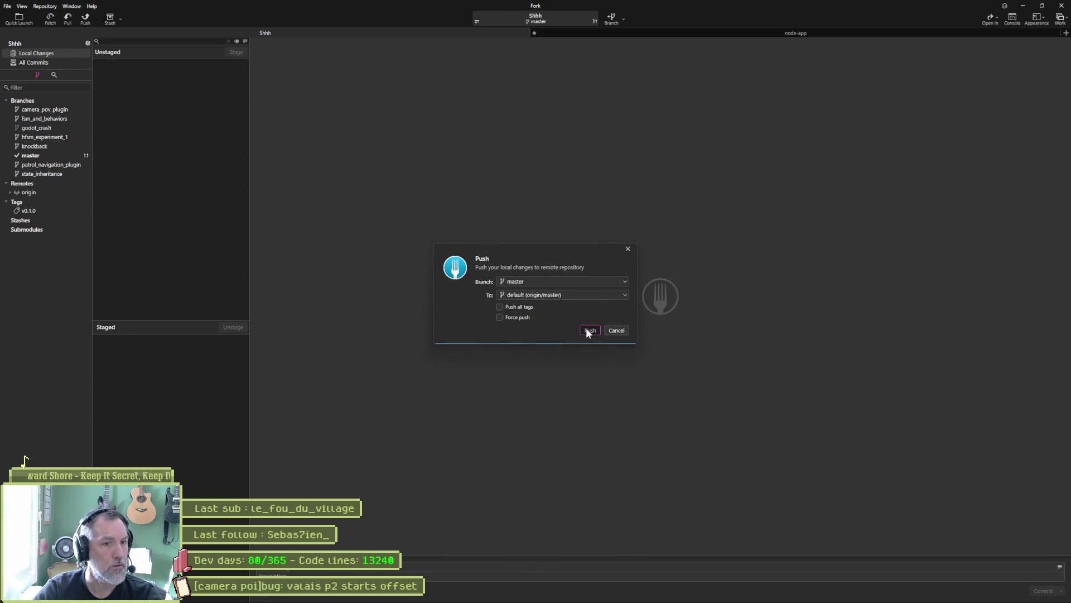
left_click(1022, 6)
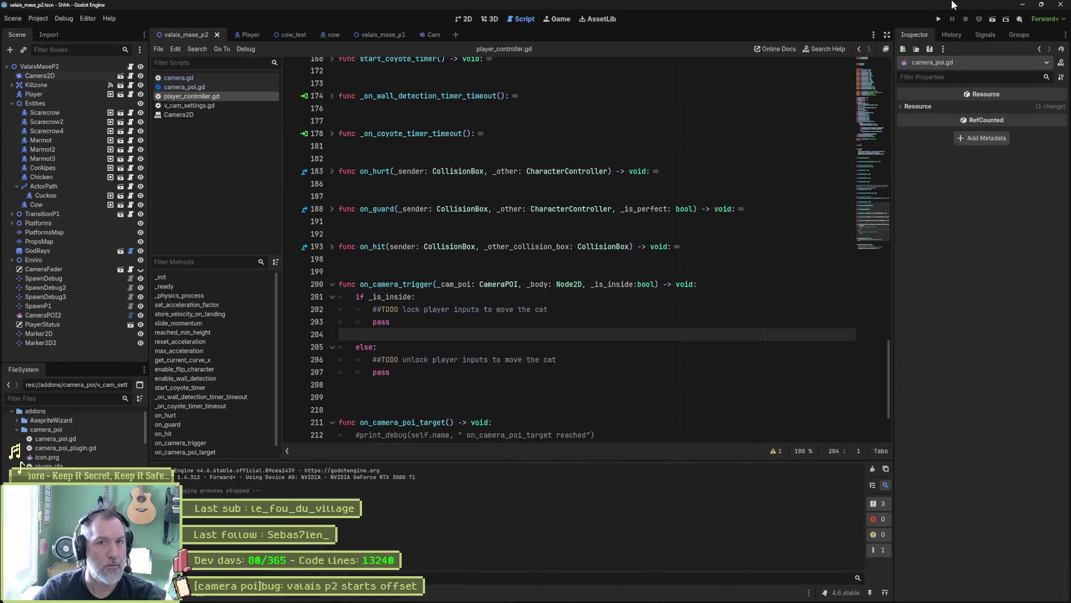
left_click(1022, 5)
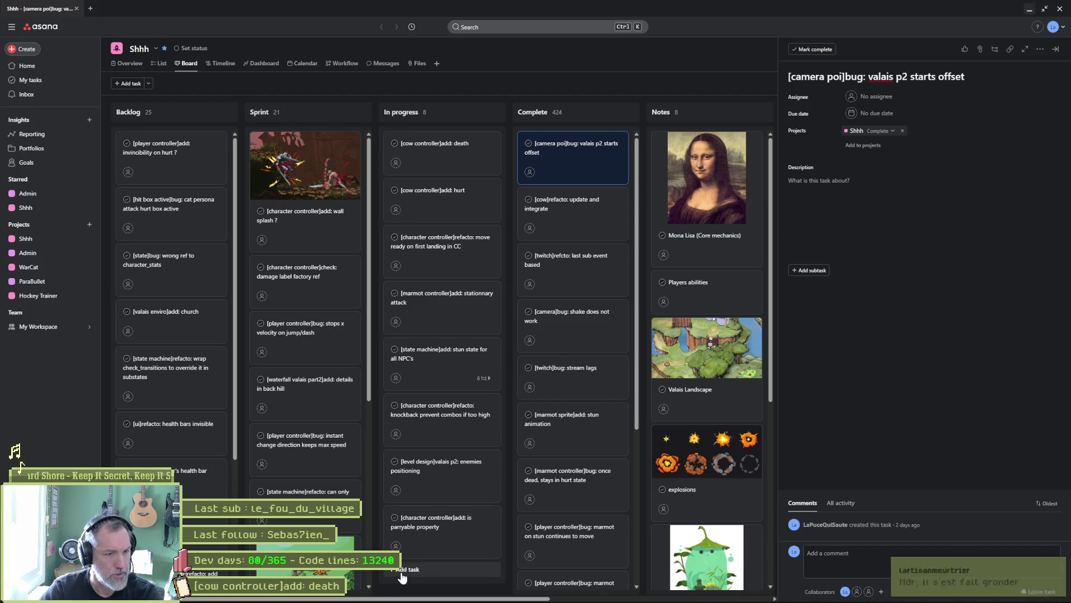
Move the lock-movements-on-camera-poi task from Sprint into In progress
left_click(424, 569)
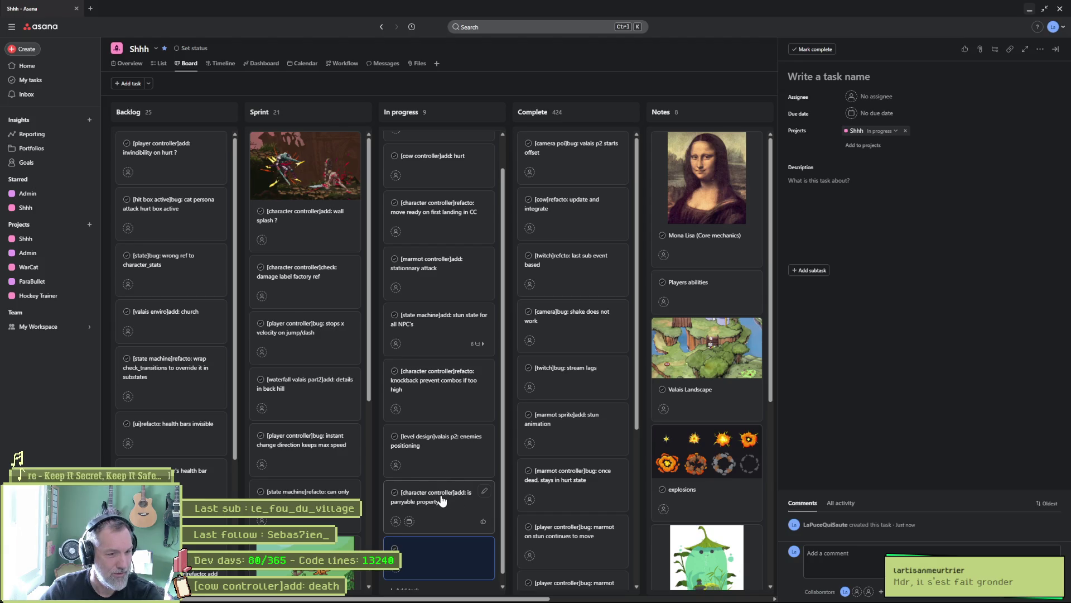
key("Escape")
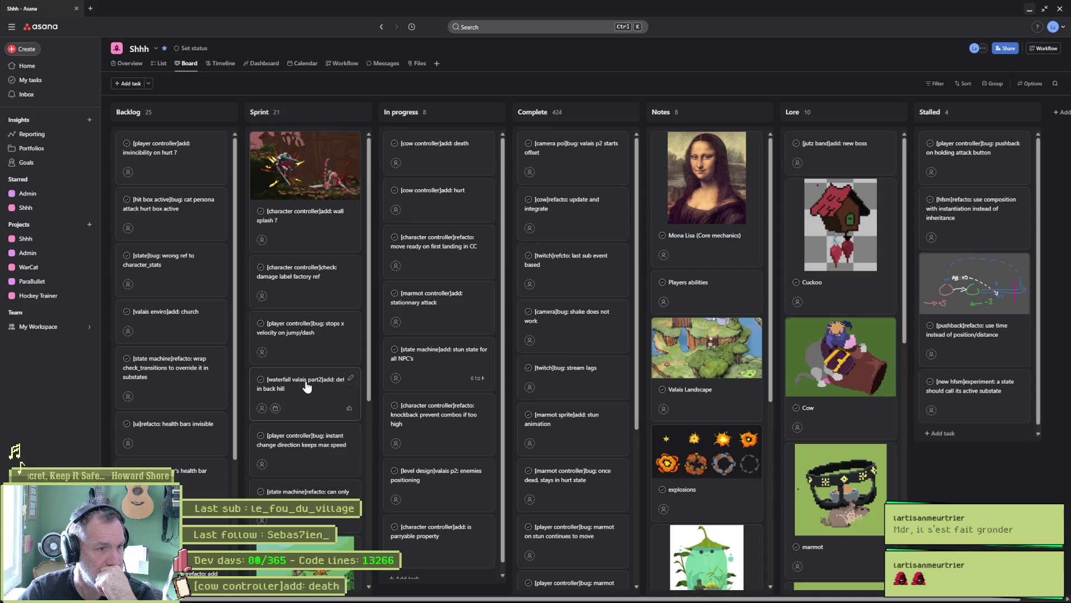
scroll(302, 420, "down", 1)
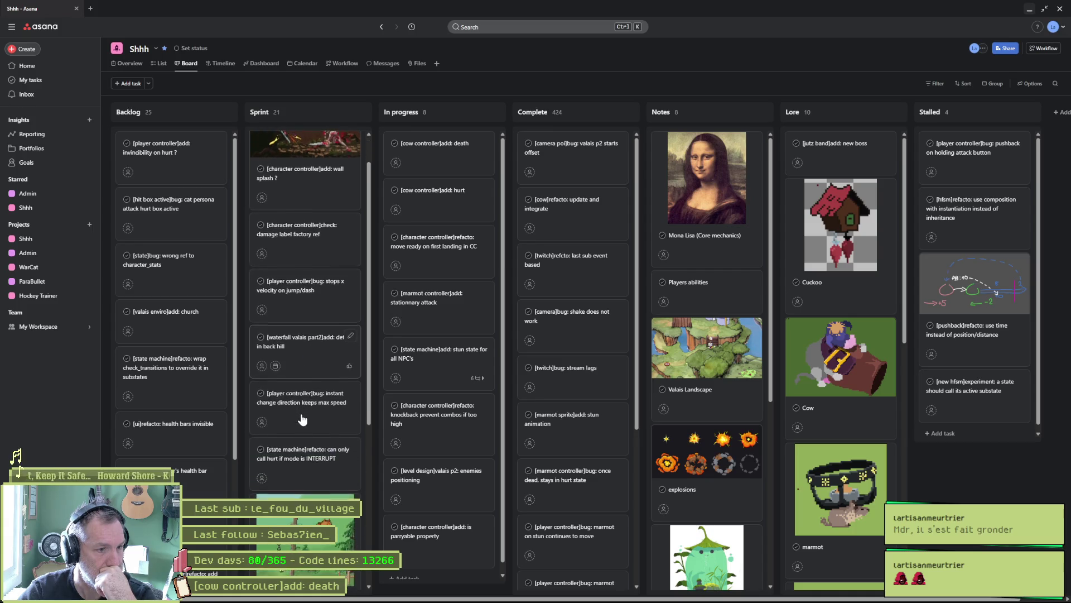
scroll(301, 419, "down", 1)
scroll(302, 420, "down", 4)
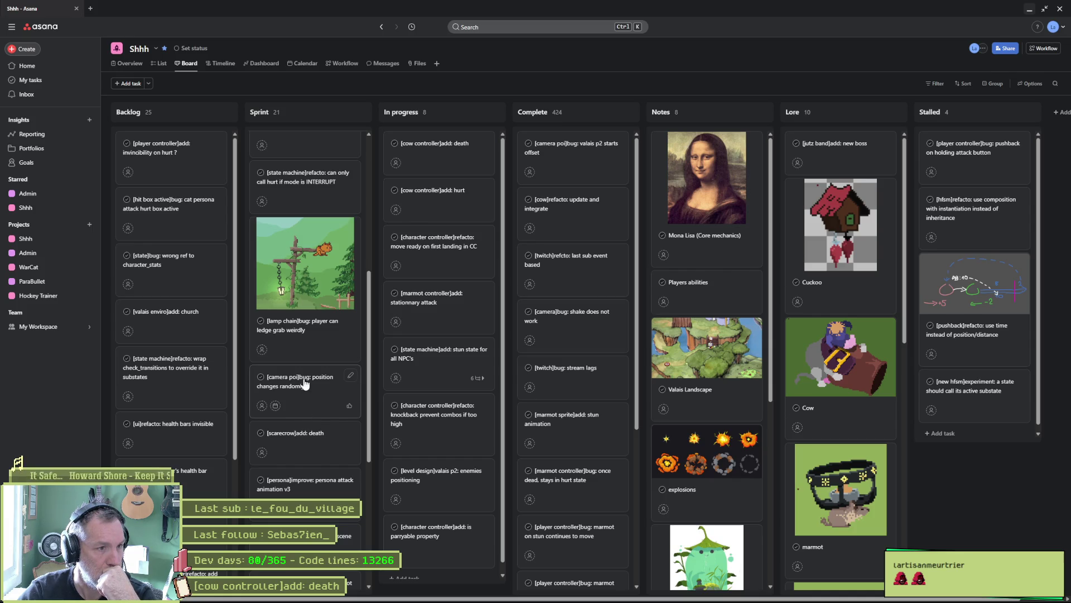
scroll(307, 435, "down", 2)
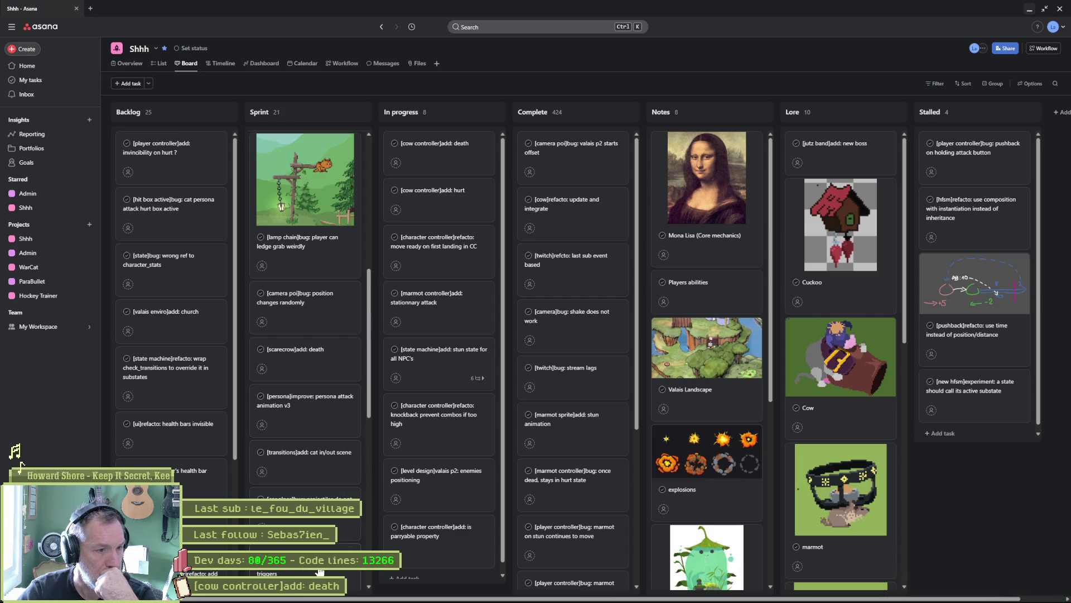
mouse_move(302, 572)
left_mouse_down()
mouse_move(437, 206)
mouse_move(435, 144)
left_mouse_up()
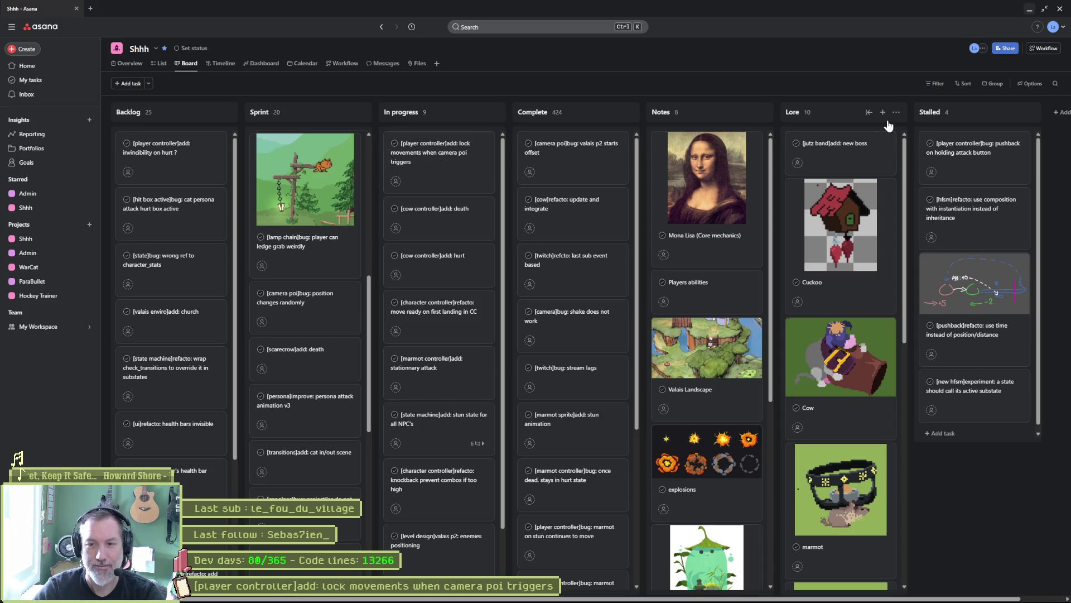
Minimize the Asana browser window and close all PotPlayer windows
left_click(1029, 12)
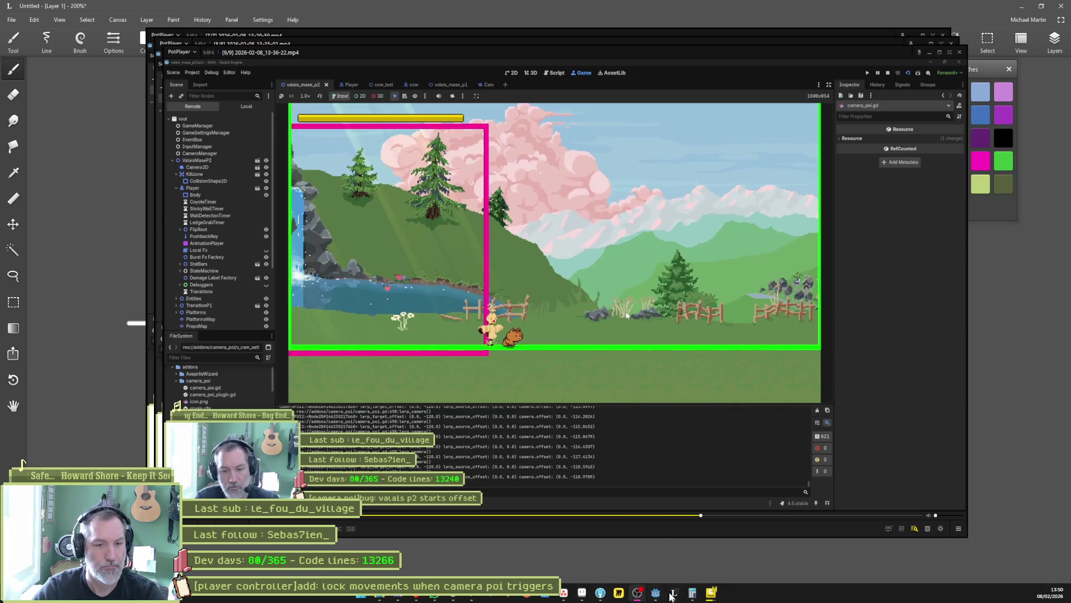
right_click(710, 592)
left_click(729, 570)
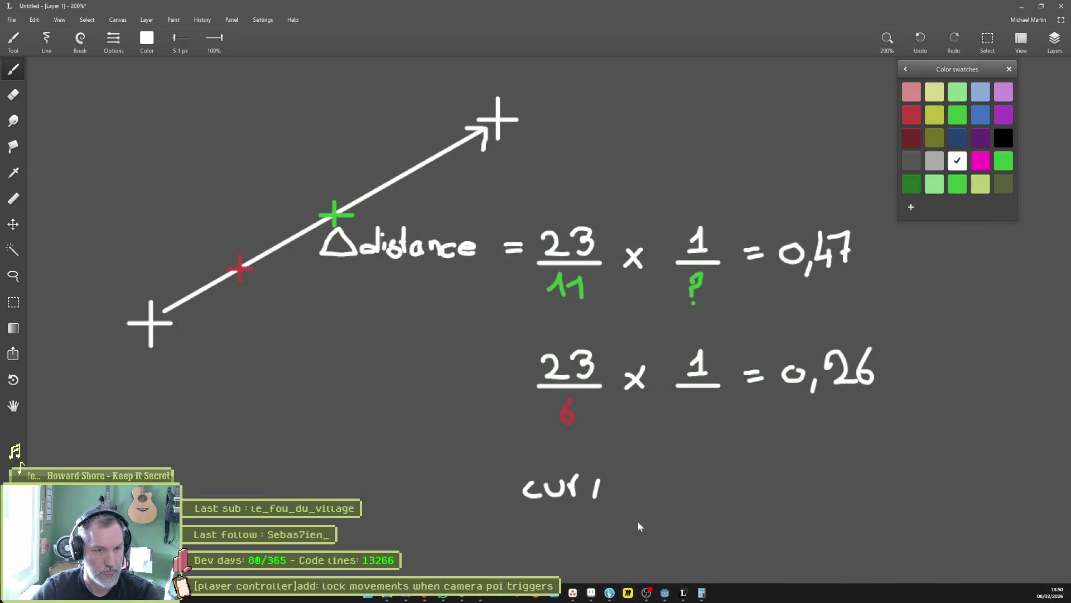